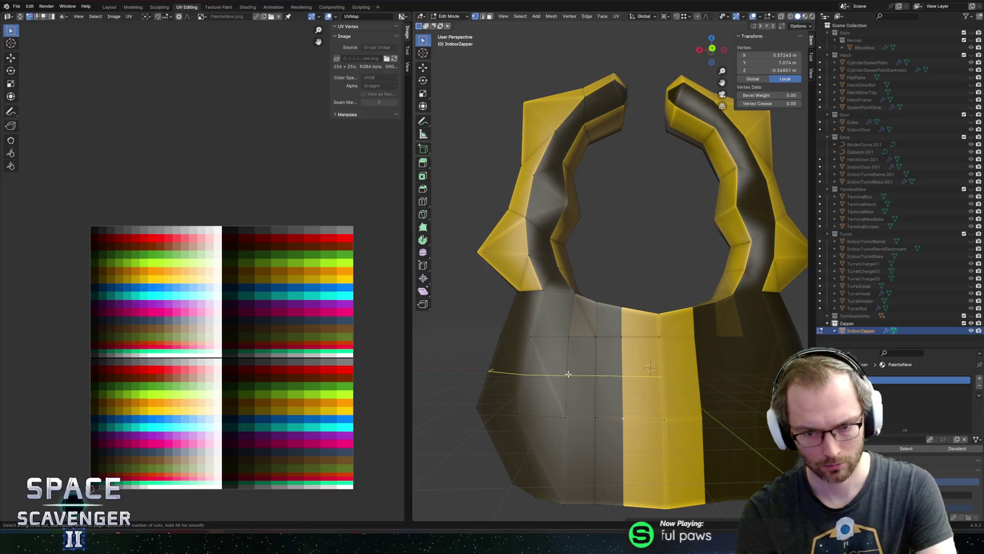
# - Add a centred edge loop around the IndoorZapper's lower body and shift one of its vertices along X
pyautogui.click(618, 459)
pyautogui.rightClick(620, 458)
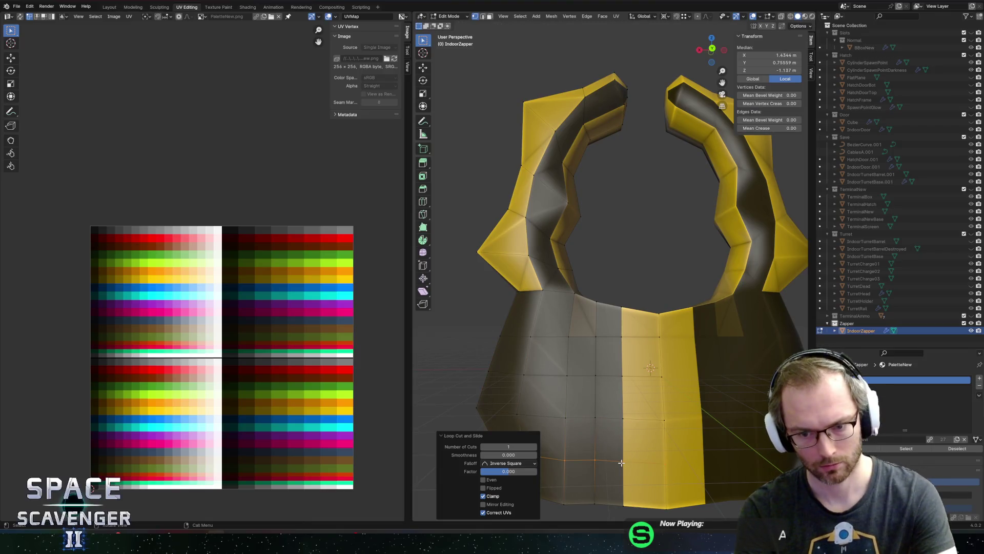
pyautogui.click(621, 462)
pyautogui.press('g')
pyautogui.press('x')
pyautogui.click(646, 462)
# - Shift a stripe-border vertex along X and slide a border edge about halfway
pyautogui.click(622, 374)
pyautogui.press('g')
pyautogui.press('x')
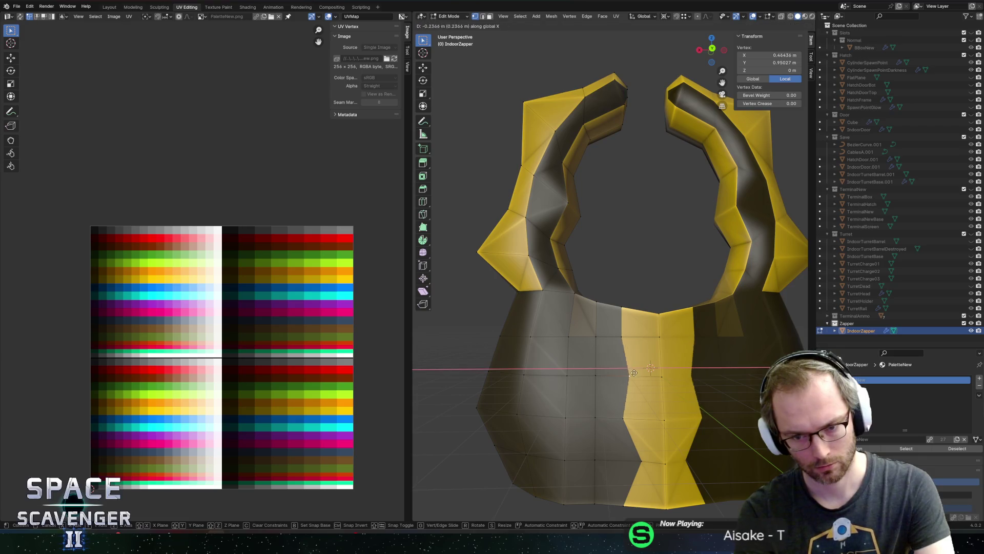
pyautogui.click(637, 376)
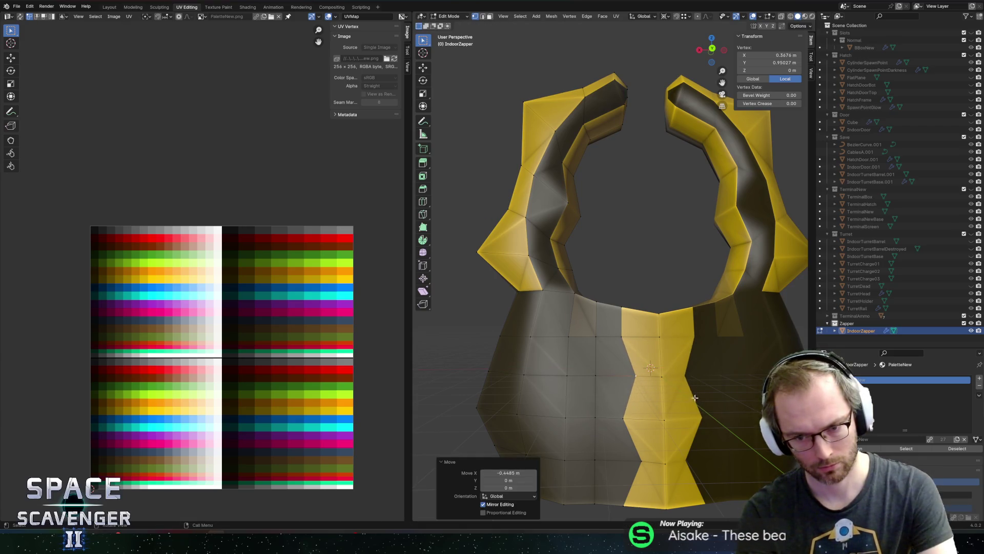
pyautogui.click(637, 391)
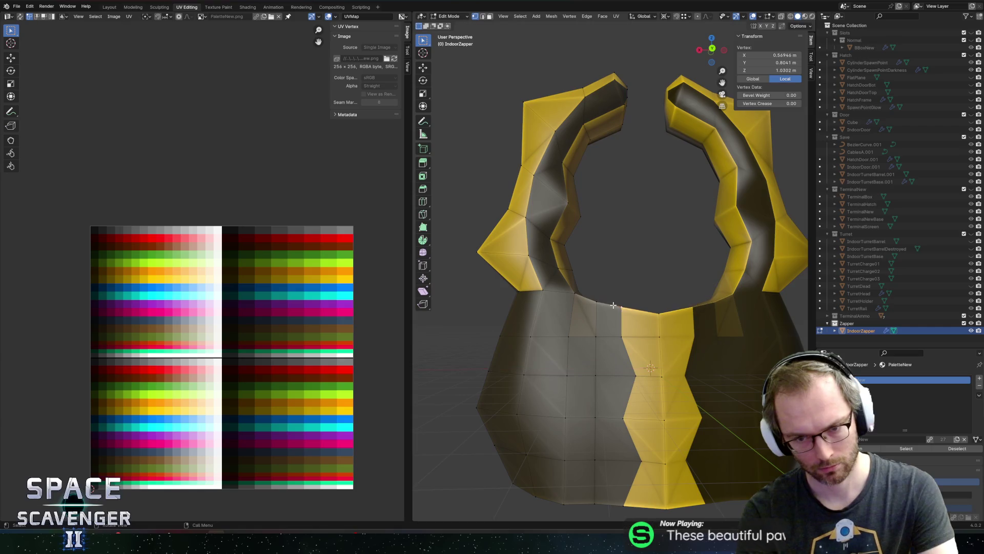
pyautogui.scroll(2, 623, 343)
pyautogui.press('2')
pyautogui.click(605, 287)
pyautogui.press('g')
pyautogui.press('g')
pyautogui.click(604, 289)
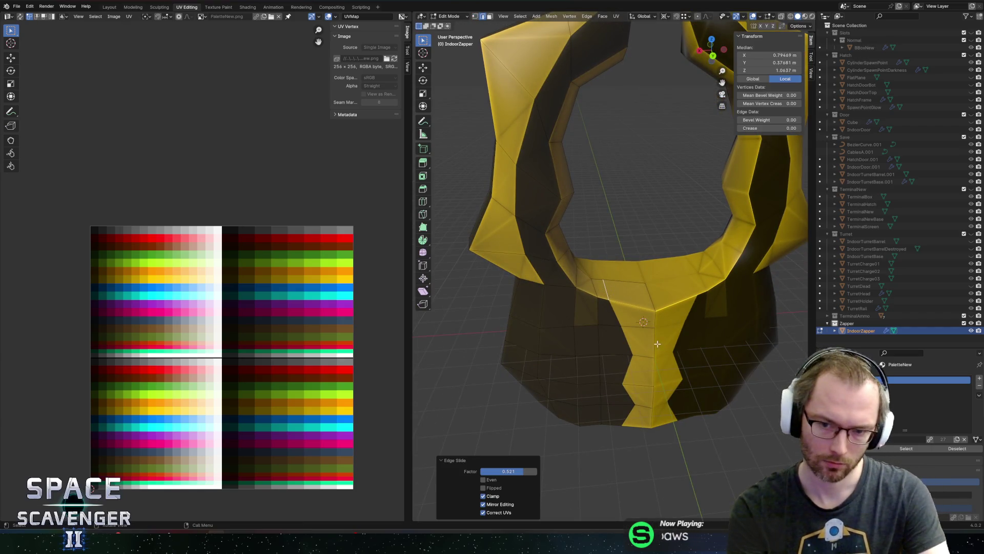
# - Slide another yellow-stripe edge about halfway along the surface, viewed from inside the ring
pyautogui.moveTo(657, 343); pyautogui.dragTo(658, 321)
pyautogui.press('1')
pyautogui.click(657, 321)
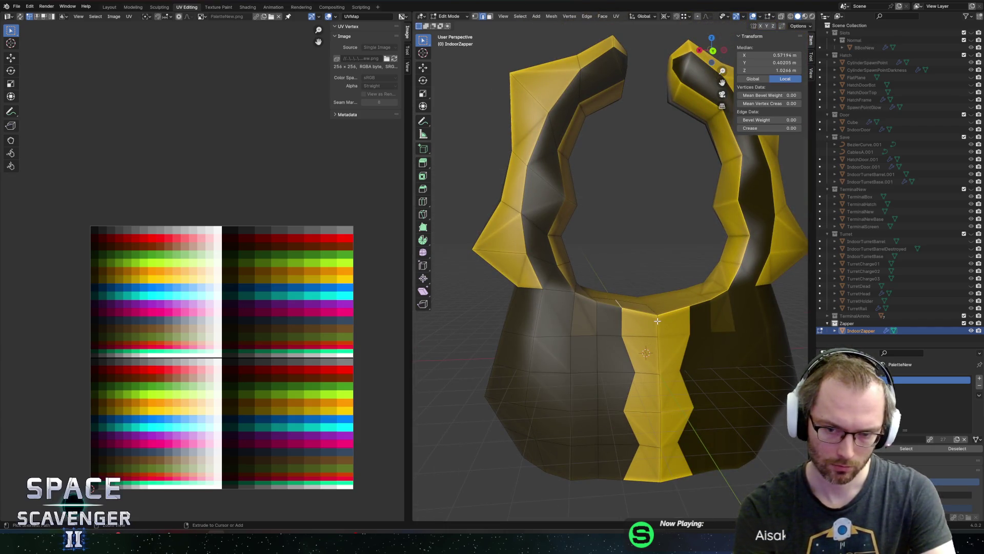
pyautogui.moveTo(640, 306); pyautogui.dragTo(638, 369)
pyautogui.press('2')
pyautogui.click(610, 287)
pyautogui.press('g')
pyautogui.press('g')
pyautogui.click(639, 340)
# - Move two lower stripe-border vertices along X to start the zigzag
pyautogui.press('1')
pyautogui.click(635, 370)
pyautogui.press('g')
pyautogui.press('x')
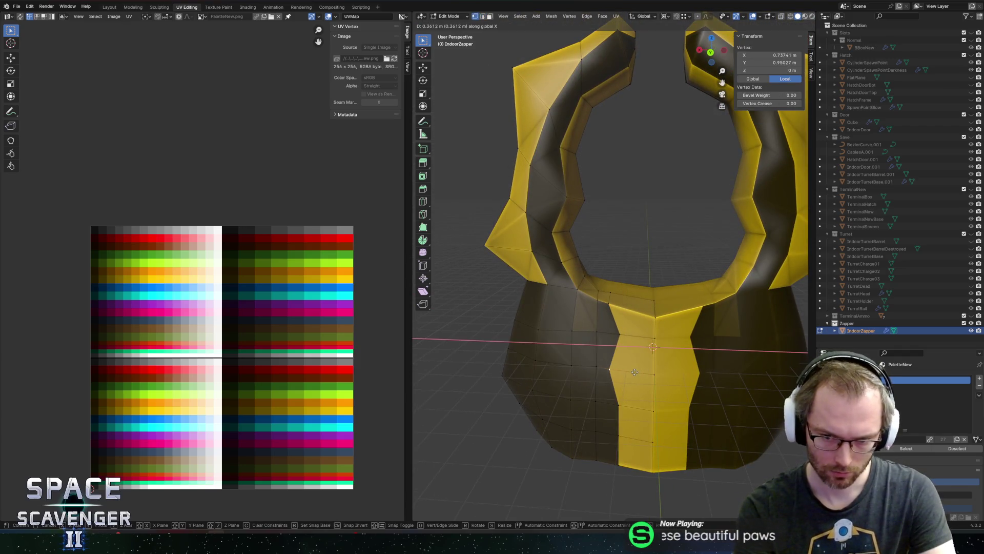
pyautogui.click(631, 373)
pyautogui.click(621, 435)
pyautogui.press('g')
pyautogui.press('x')
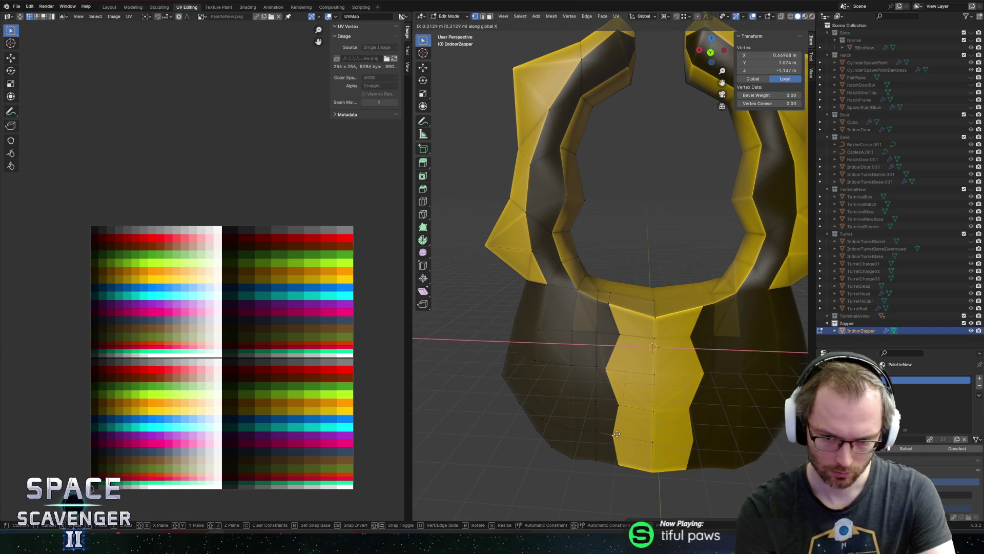
pyautogui.click(616, 434)
# - Push two higher stripe vertices outward along X
pyautogui.click(616, 406)
pyautogui.press('g')
pyautogui.press('x')
pyautogui.click(626, 404)
pyautogui.click(621, 336)
pyautogui.press('g')
pyautogui.press('x')
pyautogui.click(629, 341)
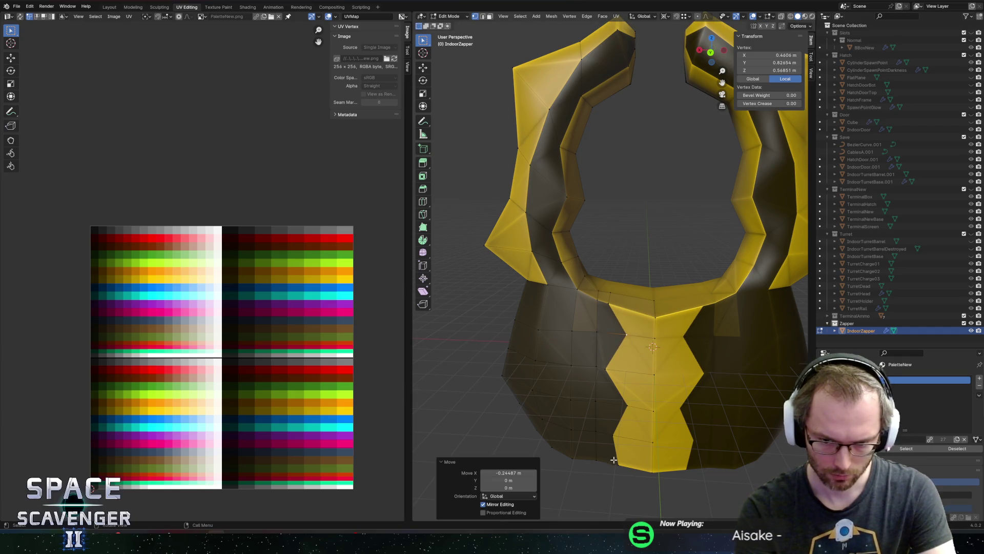
# - Slide an edge near the bottom of the stripe along the surface
pyautogui.press('2')
pyautogui.click(635, 496)
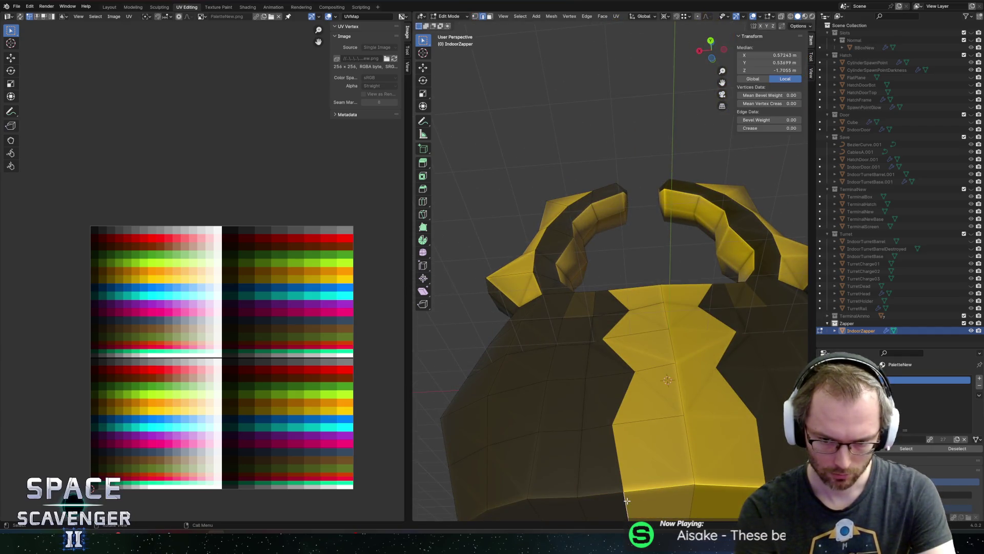
pyautogui.press('g')
pyautogui.press('g')
pyautogui.click(678, 464)
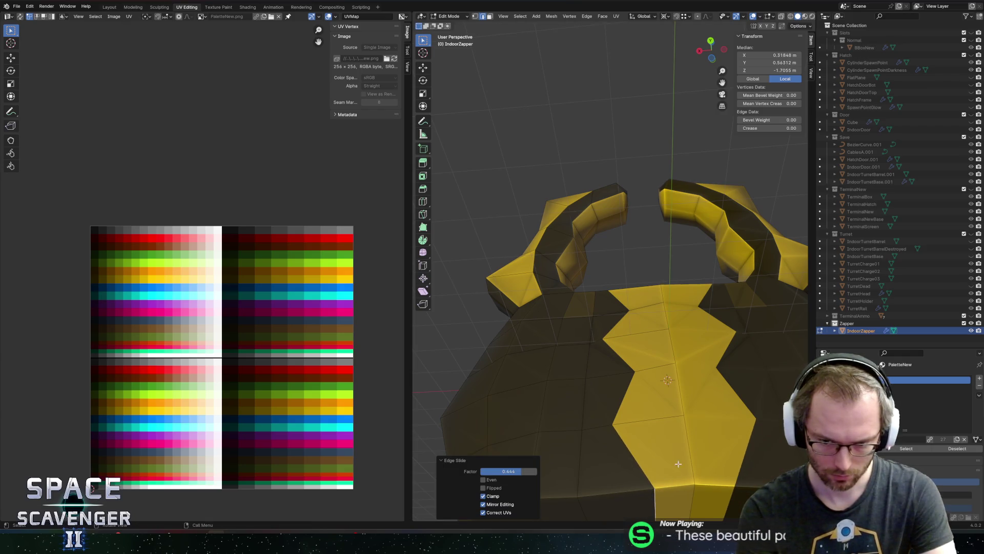
pyautogui.scroll(-3, 760, 340)
# - Export the mesh from Object Mode as IndoorZapper.fbx, then return to Edit Mode
pyautogui.press('Tab')
pyautogui.hotkey('ctrl', 'shift', 'e')
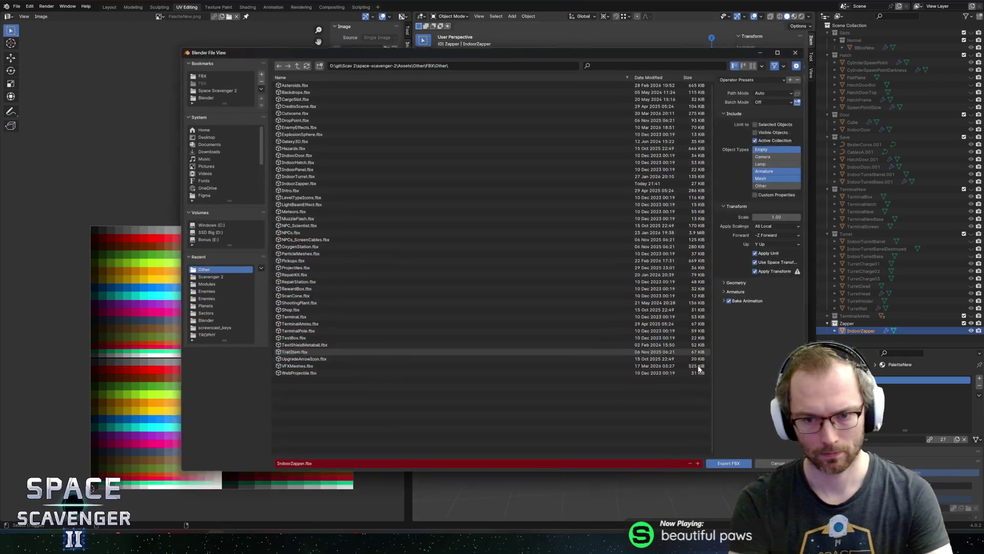
pyautogui.click(736, 468)
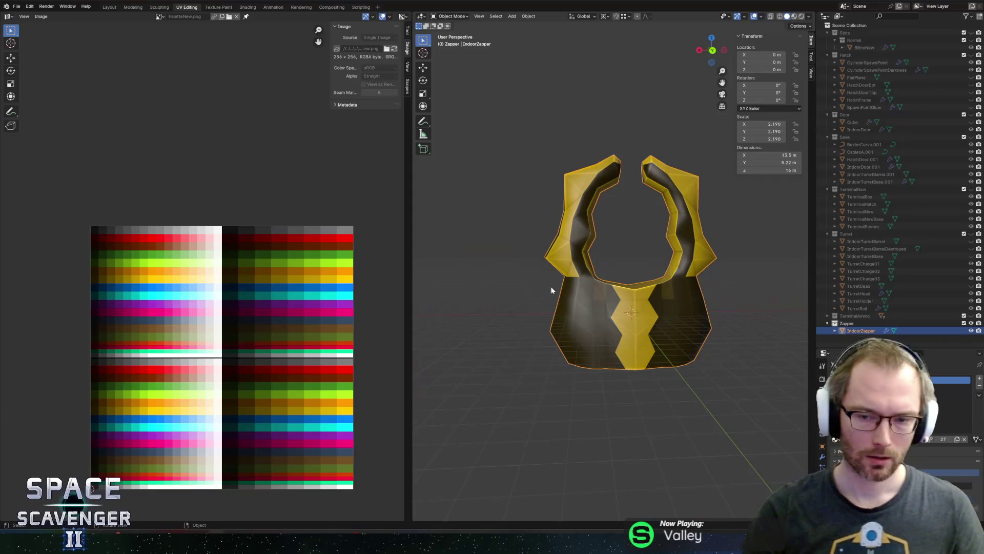
pyautogui.press('Tab')
# - Vertex-slide several stripe-border vertices along their edges to sharpen the zigzag
pyautogui.scroll(5, 594, 281)
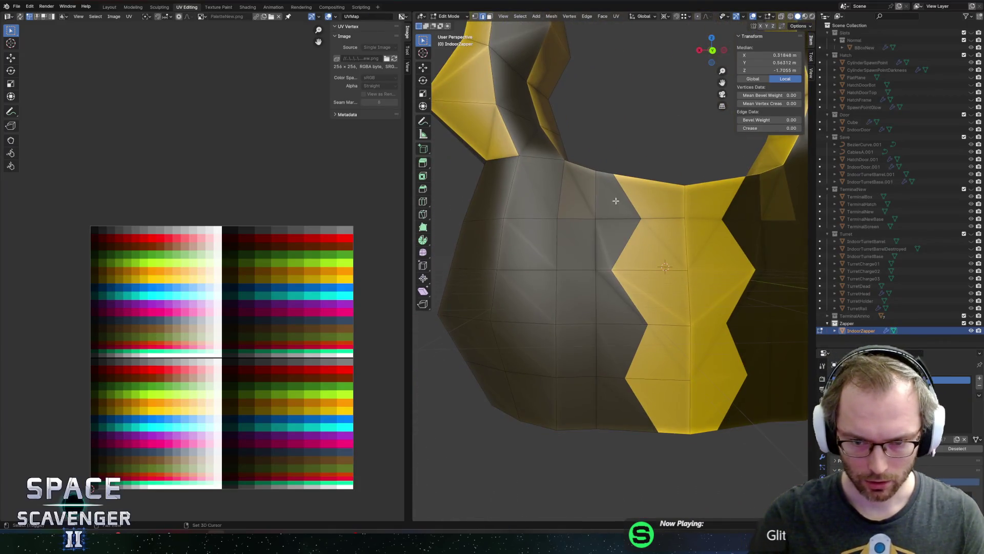
pyautogui.hotkey('shift', 'v')
pyautogui.click(610, 218)
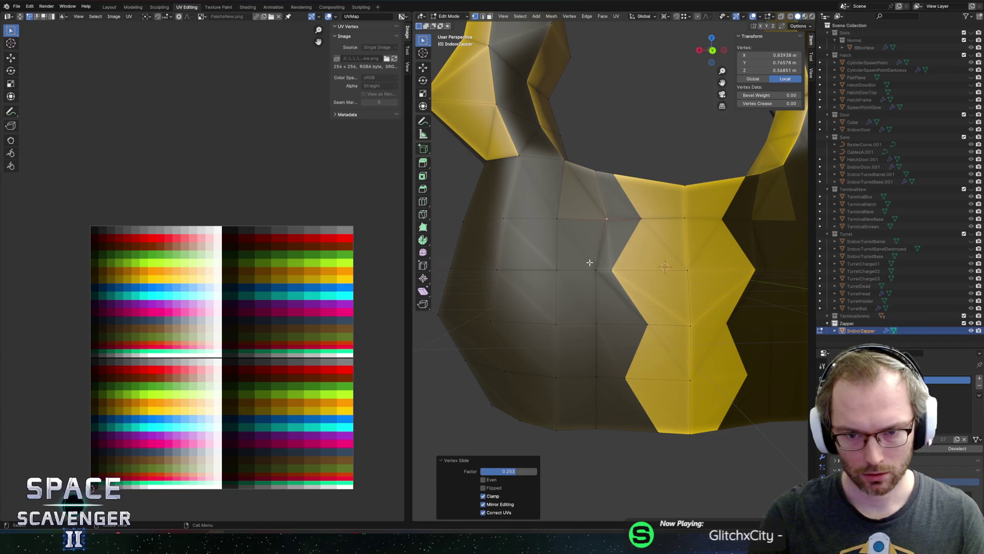
pyautogui.click(596, 324)
pyautogui.hotkey('shift', 'v')
pyautogui.click(593, 325)
pyautogui.hotkey('shift', 'v')
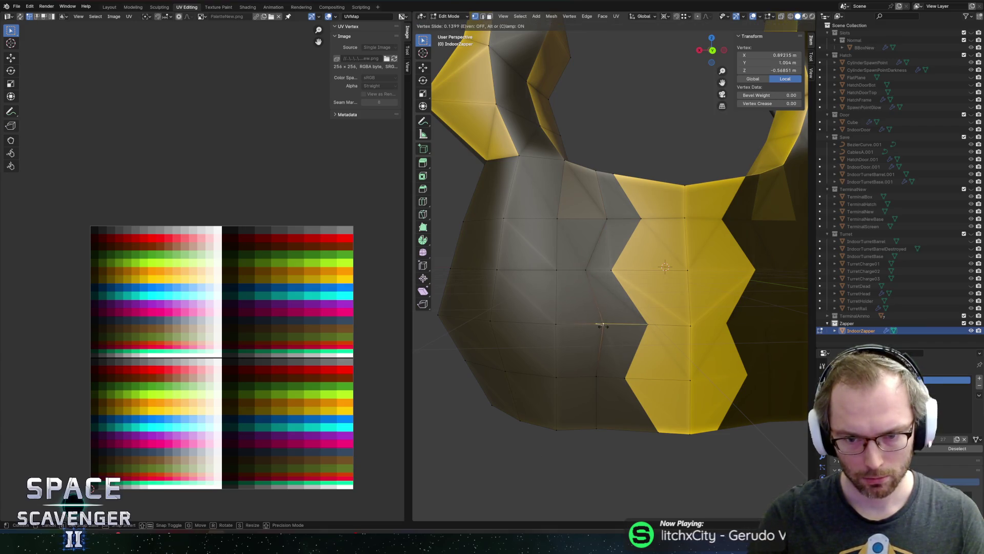
pyautogui.click(613, 325)
pyautogui.click(596, 377)
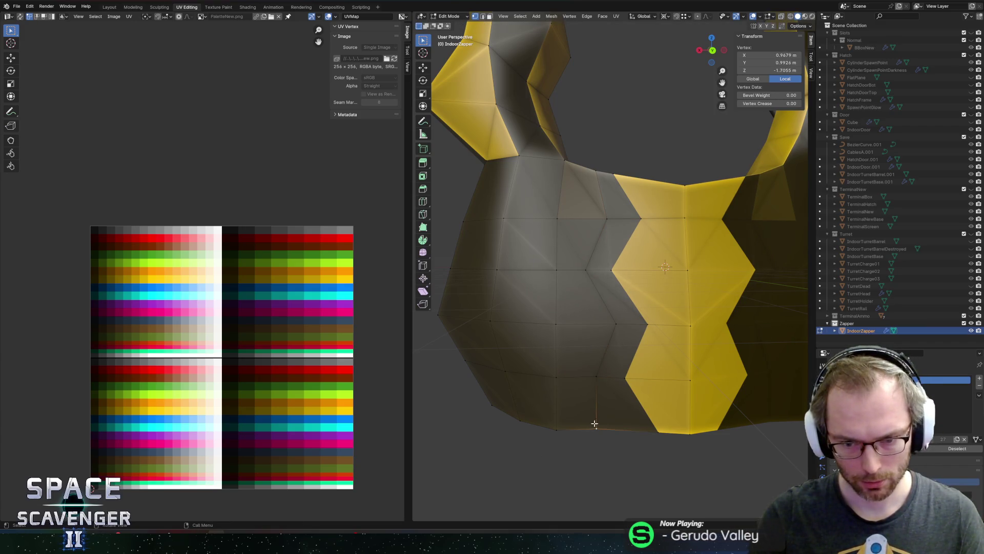
# - Select four faces beside the stripe up to the rim, then clear the selection
pyautogui.moveTo(595, 423); pyautogui.dragTo(603, 384)
pyautogui.press('3')
pyautogui.click(629, 374)
pyautogui.keyDown('shift'); pyautogui.click(620, 315); pyautogui.keyUp('shift')
pyautogui.keyDown('shift'); pyautogui.click(623, 269); pyautogui.keyUp('shift')
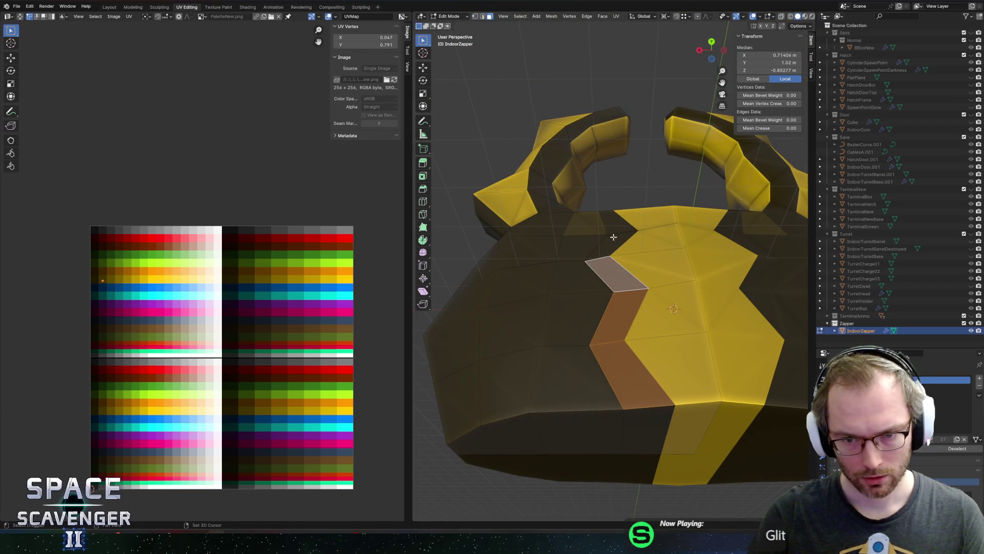
pyautogui.keyDown('shift'); pyautogui.click(614, 238); pyautogui.keyUp('shift')
pyautogui.moveTo(614, 238)
pyautogui.mouseDown()
pyautogui.moveTo(628, 256)
pyautogui.moveTo(642, 230)
pyautogui.moveTo(544, 223)
pyautogui.mouseUp()
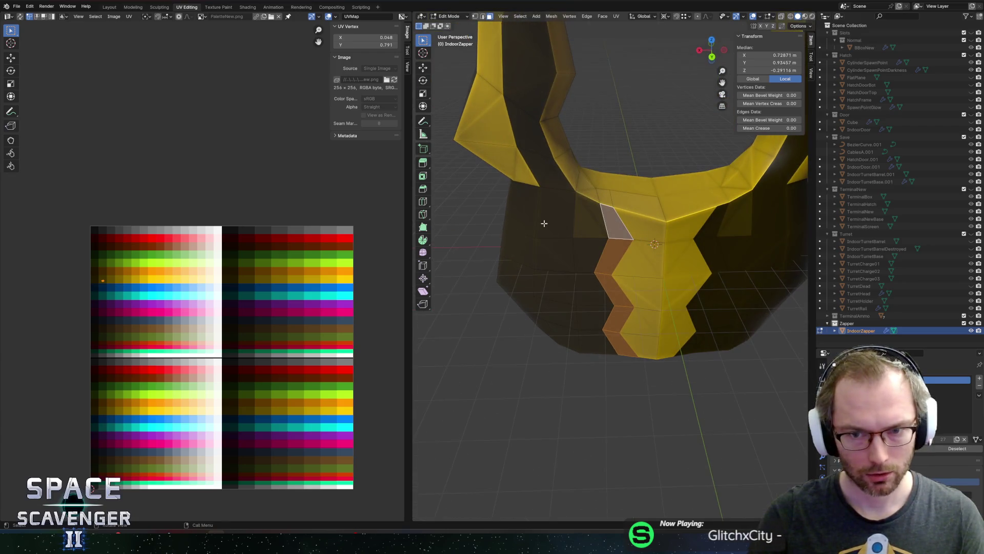
pyautogui.scroll(3, 113, 315)
pyautogui.hotkey('alt', 'a')
# - Switch to Object Mode to check the updated mesh, then go back into Edit Mode
pyautogui.press('Tab')
pyautogui.scroll(-3, 565, 222)
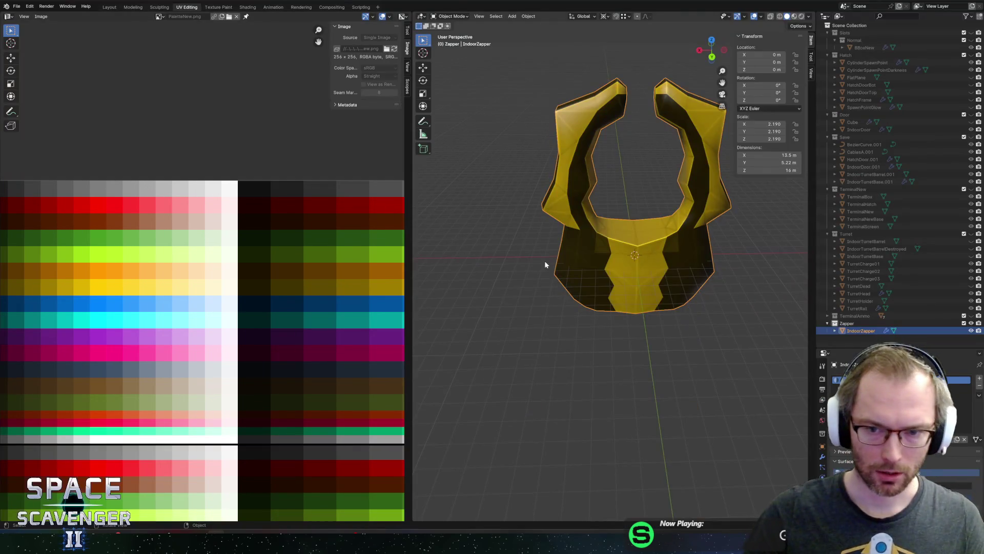
pyautogui.press('Tab')
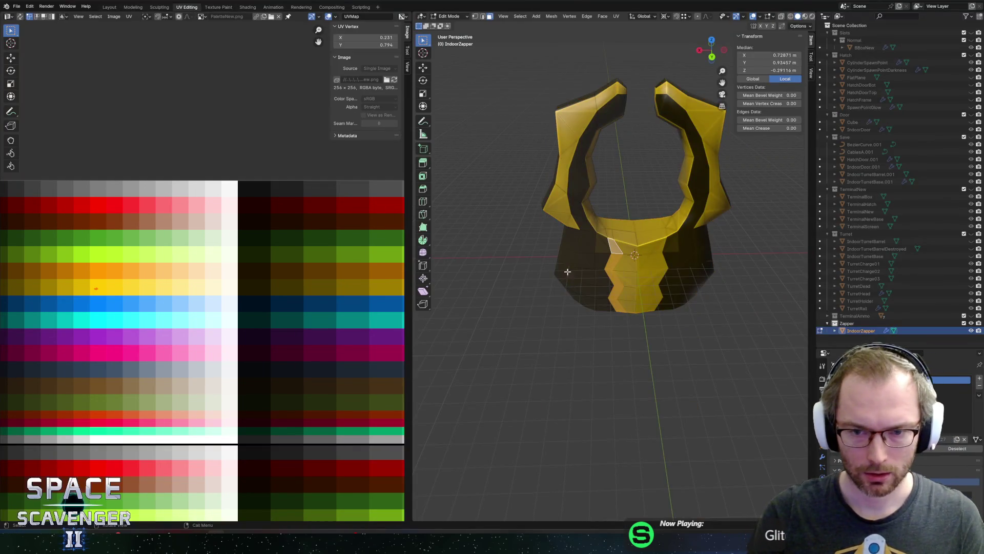
# - Undo back to a selection of the dark panel left of the stripe
pyautogui.scroll(4, 567, 270)
pyautogui.click(620, 212)
pyautogui.scroll(-2, 275, 352)
pyautogui.scroll(2, 122, 278)
pyautogui.press('Tab')
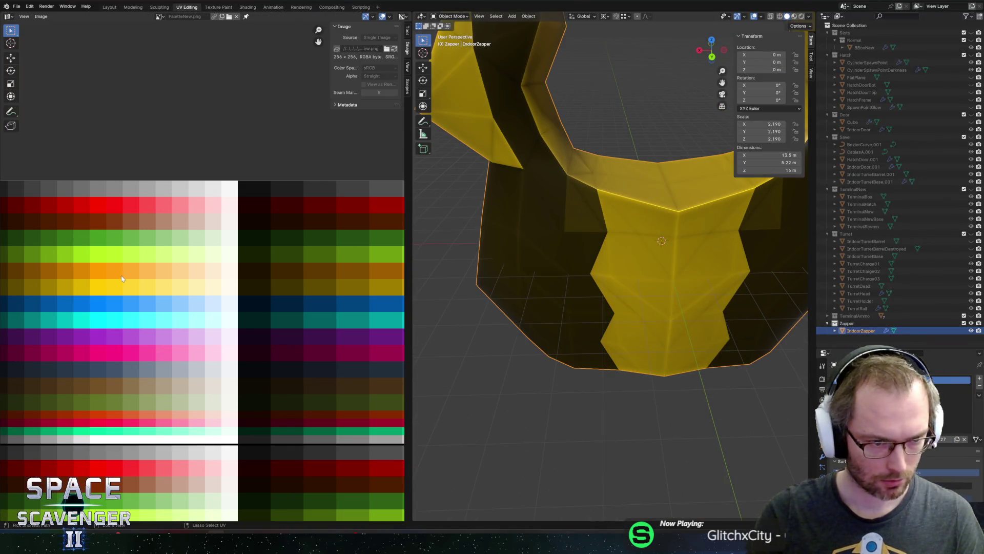
pyautogui.press('Tab')
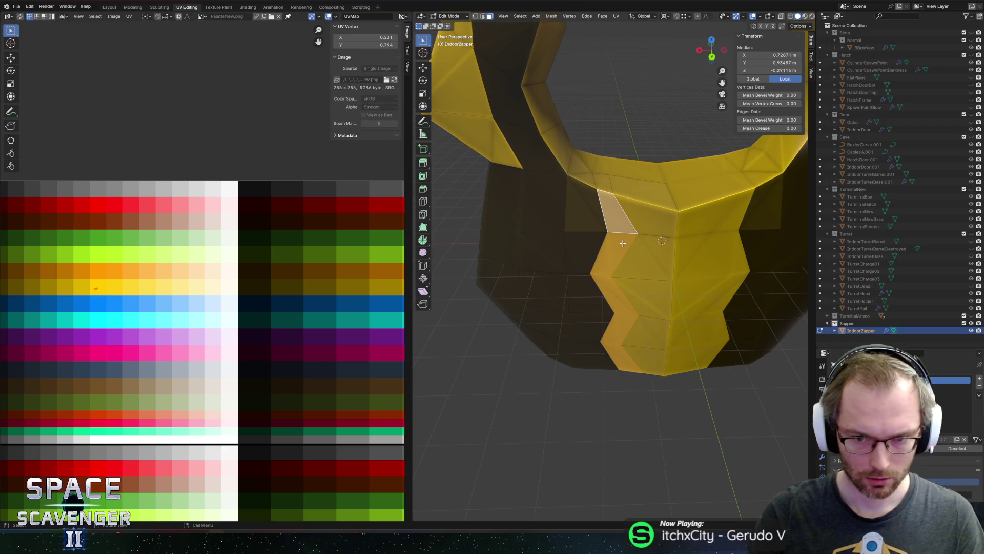
pyautogui.hotkey('ctrl', 'z')
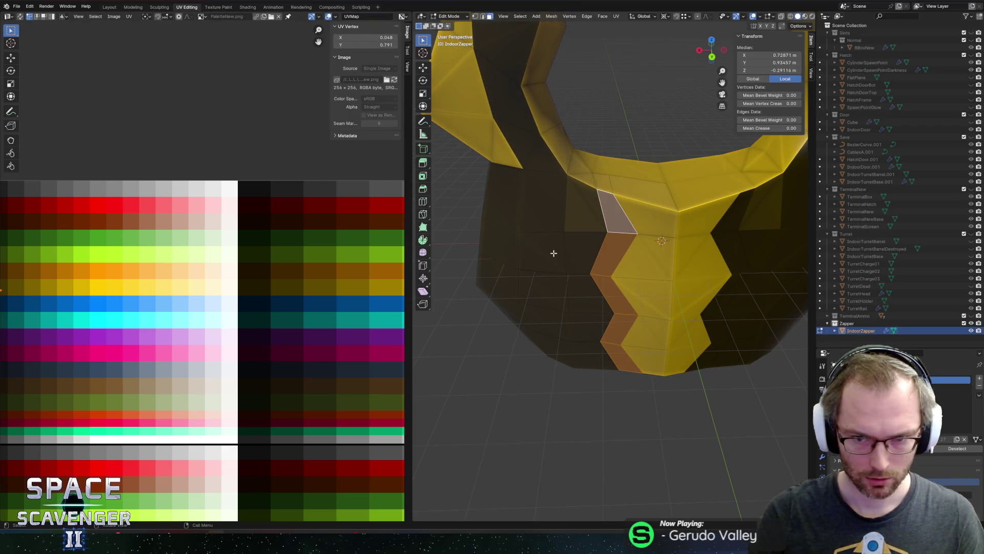
pyautogui.hotkey('ctrl', 'z')
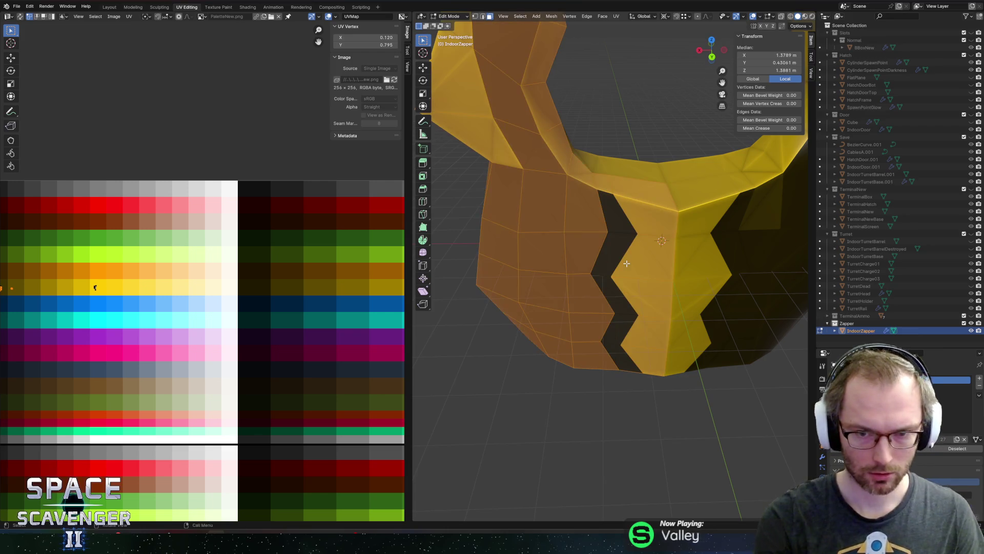
# - Move the left panel's UVs horizontally onto a yellow palette swatch and re-export the FBX
pyautogui.hscroll(-5, 117, 279)
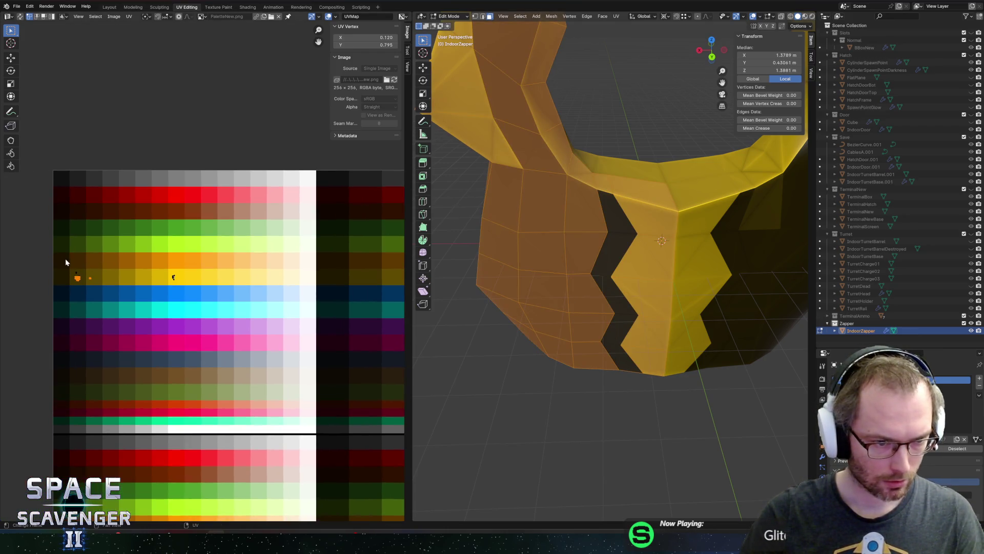
pyautogui.moveTo(97, 298); pyautogui.dragTo(108, 304)
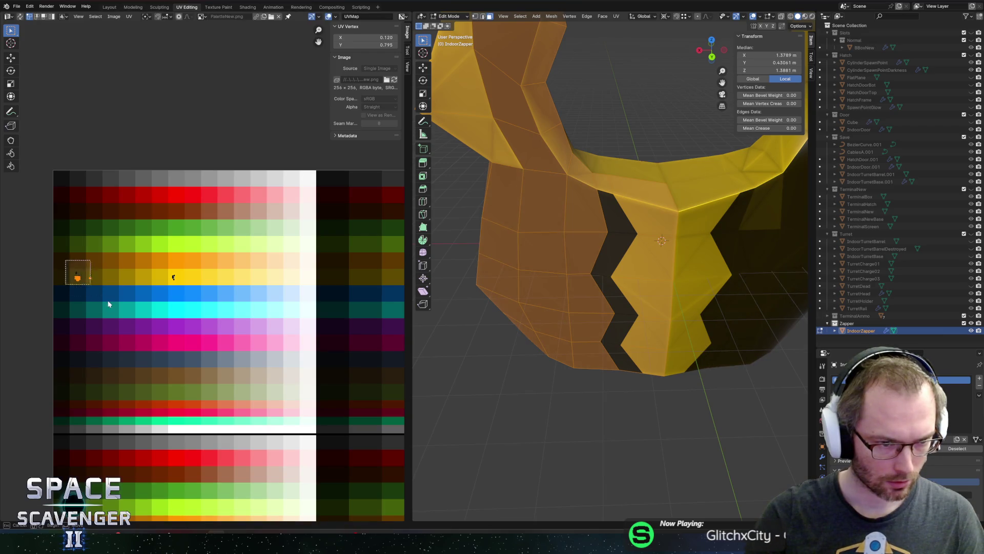
pyautogui.press('g')
pyautogui.press('x')
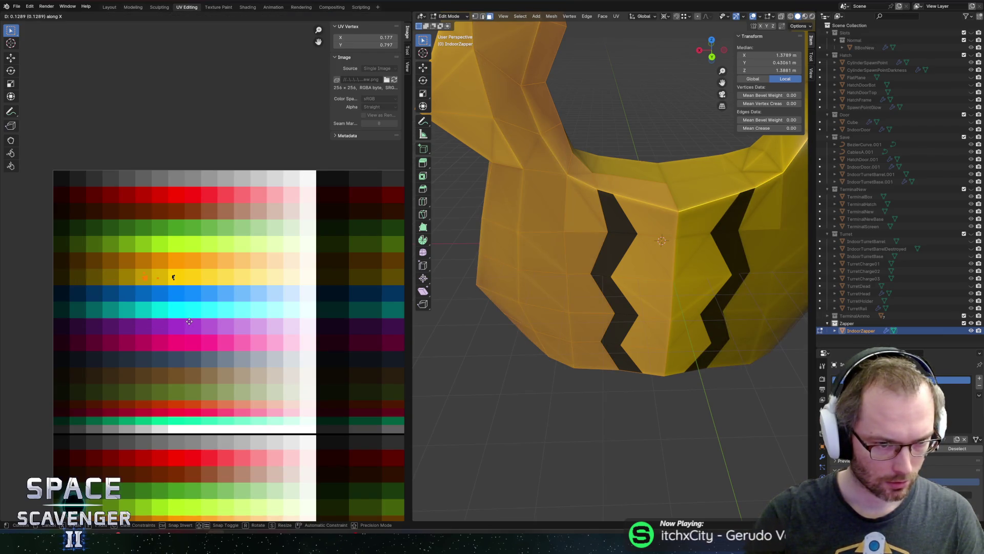
pyautogui.click(189, 321)
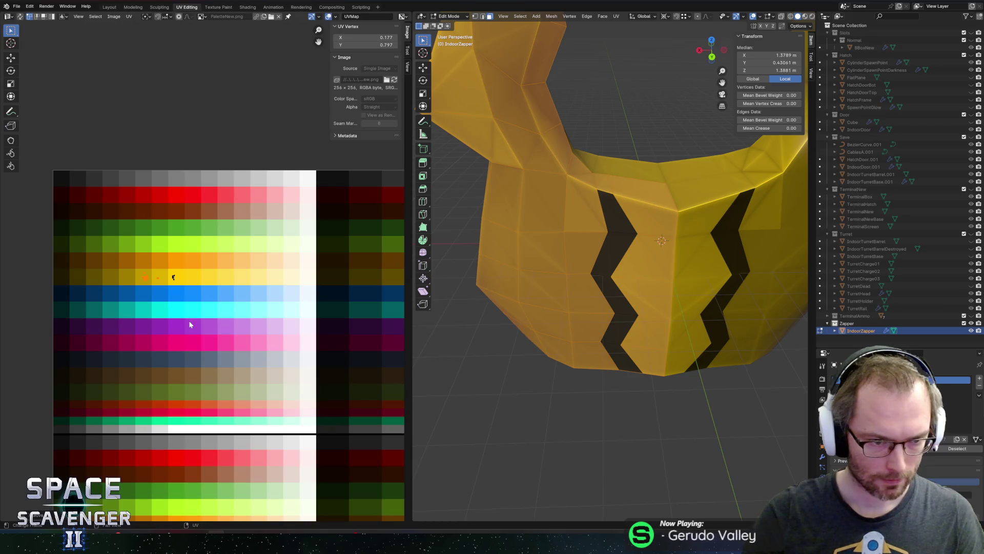
pyautogui.press('Tab')
pyautogui.hotkey('ctrl', 'e')
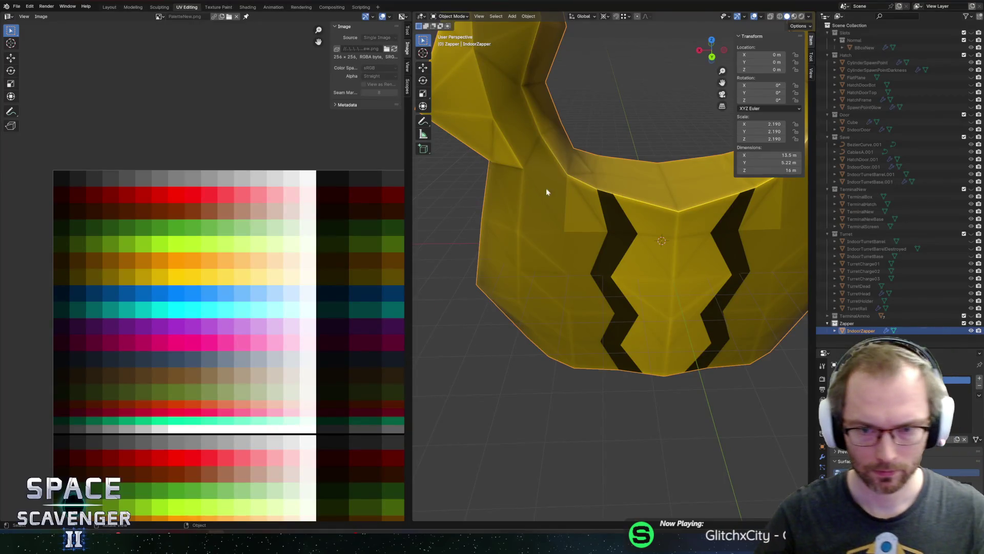
pyautogui.press('Tab')
# - Select the connected face strip above the stripe and box-select its UVs on the palette
pyautogui.click(570, 206)
pyautogui.scroll(3, 122, 267)
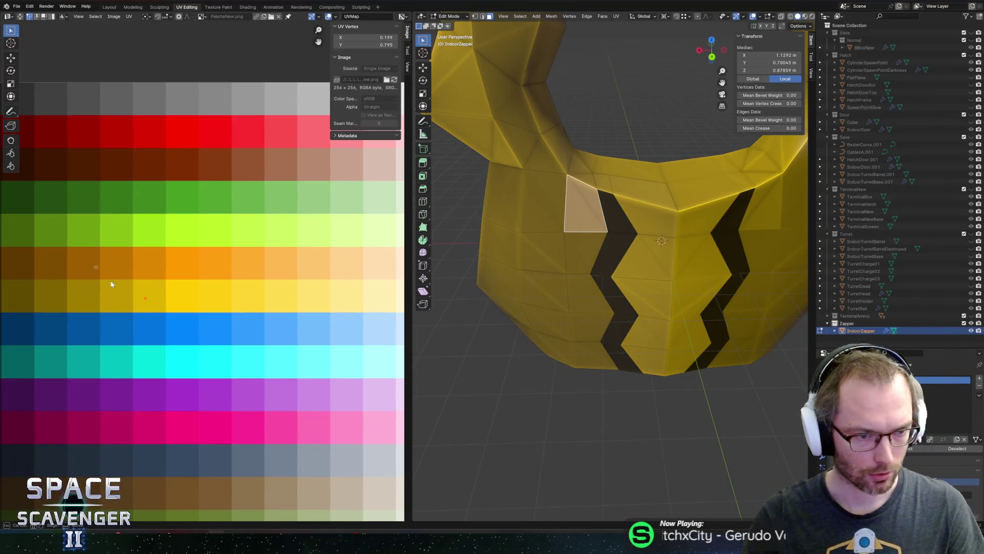
pyautogui.press('Tab')
pyautogui.press('Tab')
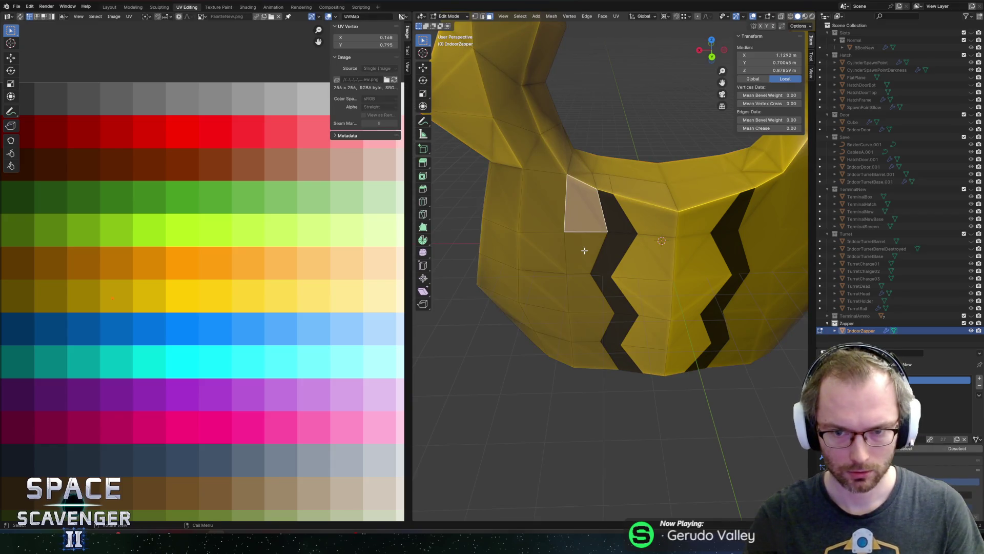
pyautogui.hotkey('ctrl', 'l')
pyautogui.moveTo(57, 290); pyautogui.dragTo(127, 333)
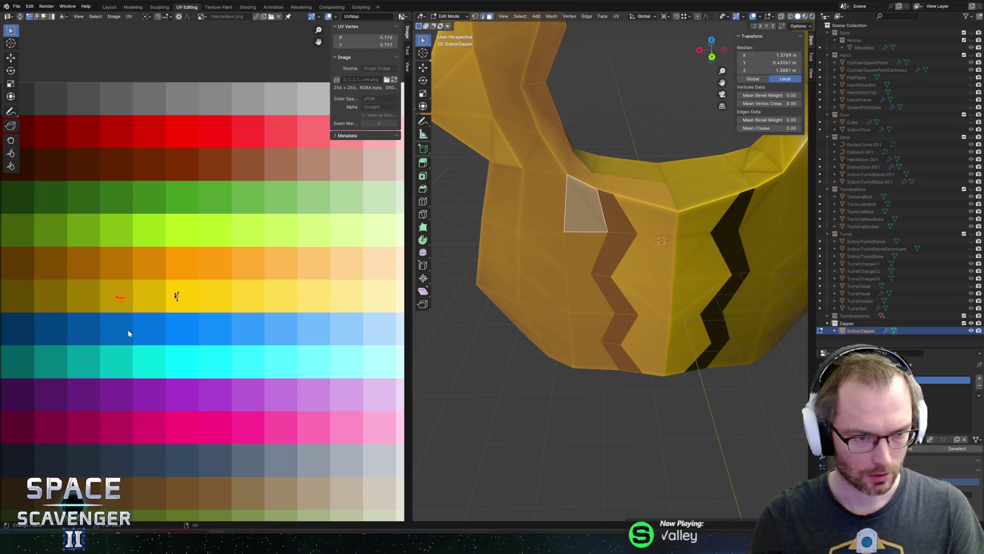
pyautogui.press('Tab')
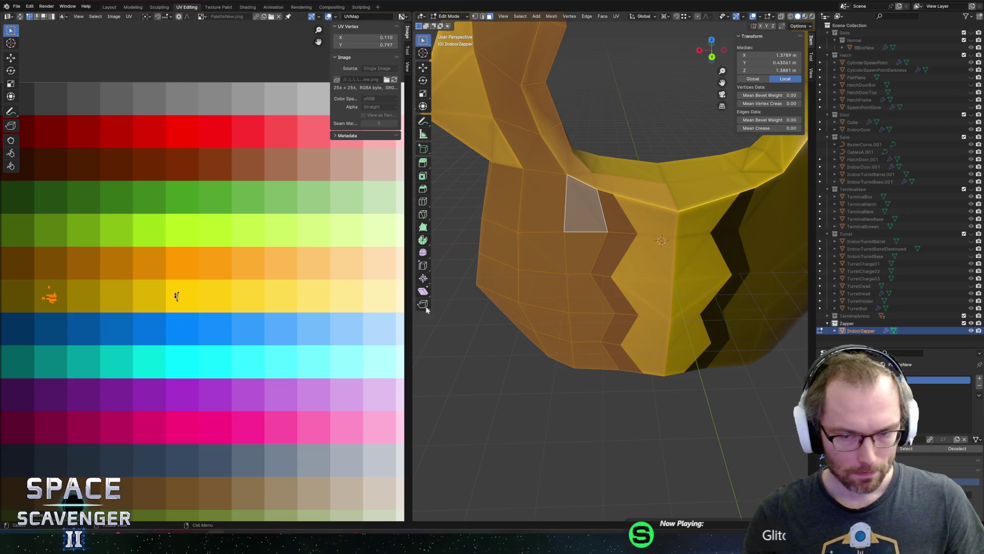
# - Orbit around the whole model to inspect the stripes, then return to face editing
pyautogui.scroll(-4, 555, 310)
pyautogui.moveTo(555, 310)
pyautogui.mouseDown()
pyautogui.moveTo(610, 277)
pyautogui.moveTo(589, 254)
pyautogui.moveTo(601, 241)
pyautogui.moveTo(595, 250)
pyautogui.mouseUp()
pyautogui.press('Tab')
pyautogui.scroll(3, 595, 250)
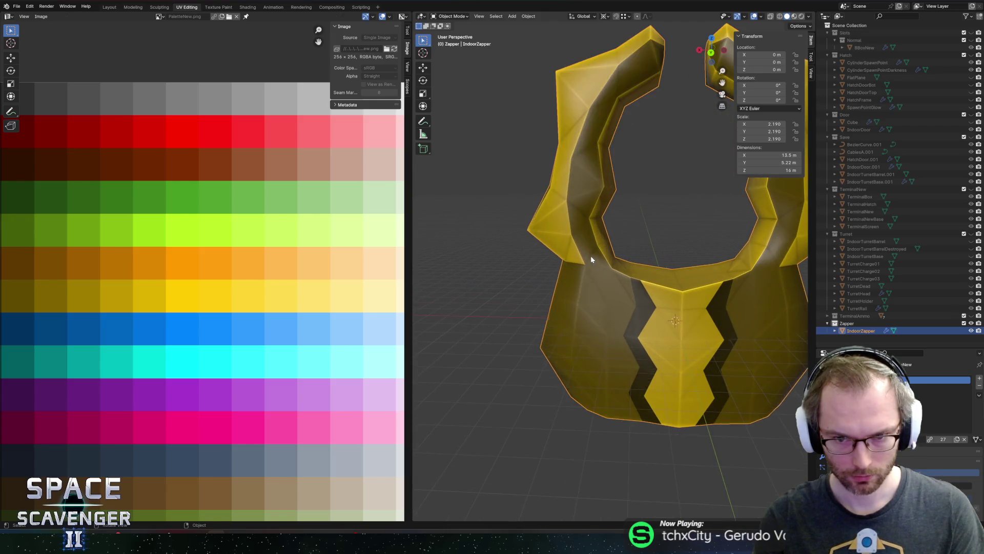
# - Select shortest-path face runs along both IndoorZapper arches
pyautogui.click(591, 255)
pyautogui.keyDown('ctrl'); pyautogui.click(657, 50); pyautogui.keyUp('ctrl')
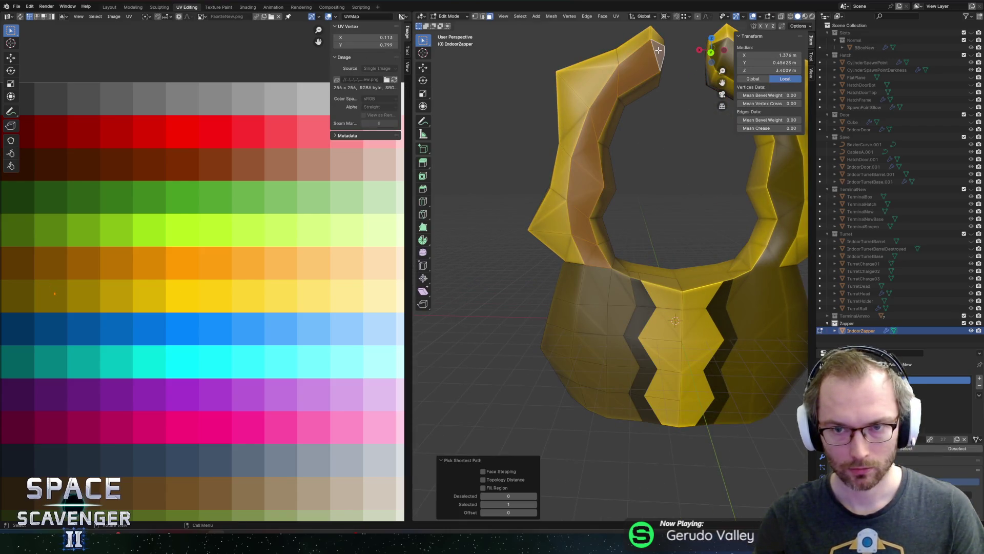
pyautogui.moveTo(658, 50)
pyautogui.mouseDown()
pyautogui.moveTo(625, 192)
pyautogui.moveTo(560, 204)
pyautogui.mouseUp()
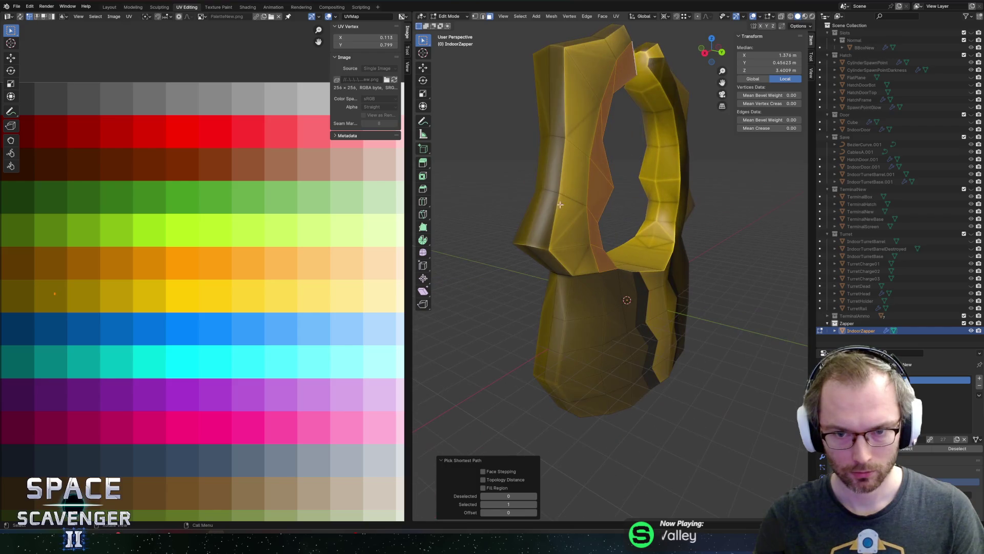
pyautogui.click(551, 262)
pyautogui.moveTo(551, 263)
pyautogui.mouseDown()
pyautogui.moveTo(589, 226)
pyautogui.moveTo(598, 165)
pyautogui.moveTo(587, 176)
pyautogui.moveTo(516, 138)
pyautogui.moveTo(639, 139)
pyautogui.moveTo(657, 171)
pyautogui.mouseUp()
pyautogui.keyDown('ctrl'); pyautogui.click(606, 152); pyautogui.keyUp('ctrl')
pyautogui.keyDown('shift'); pyautogui.click(639, 138); pyautogui.keyUp('shift')
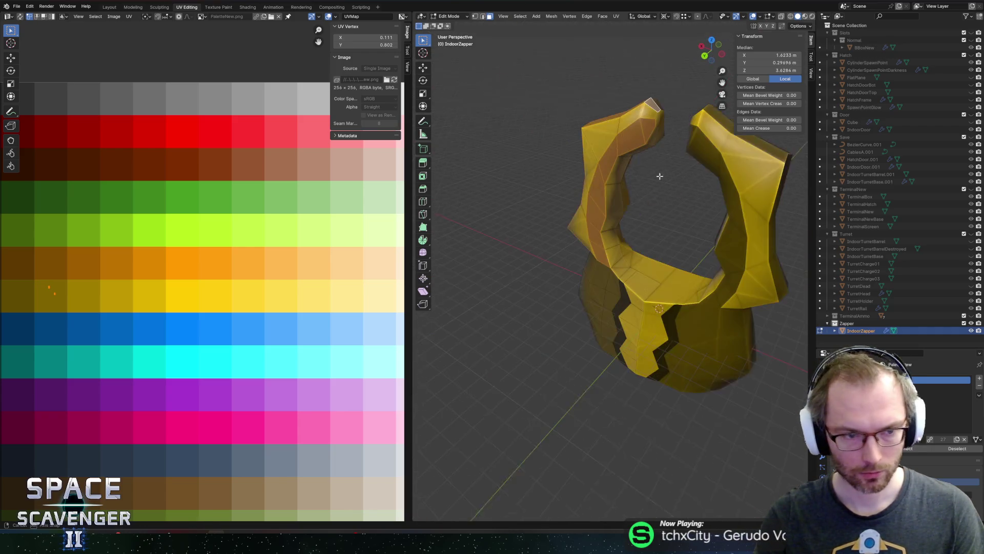
pyautogui.scroll(-2, 115, 250)
# - Move the arch faces' UVs onto a dark palette swatch and open the IndoorZapper.fbx export
pyautogui.press('g')
pyautogui.click(81, 311)
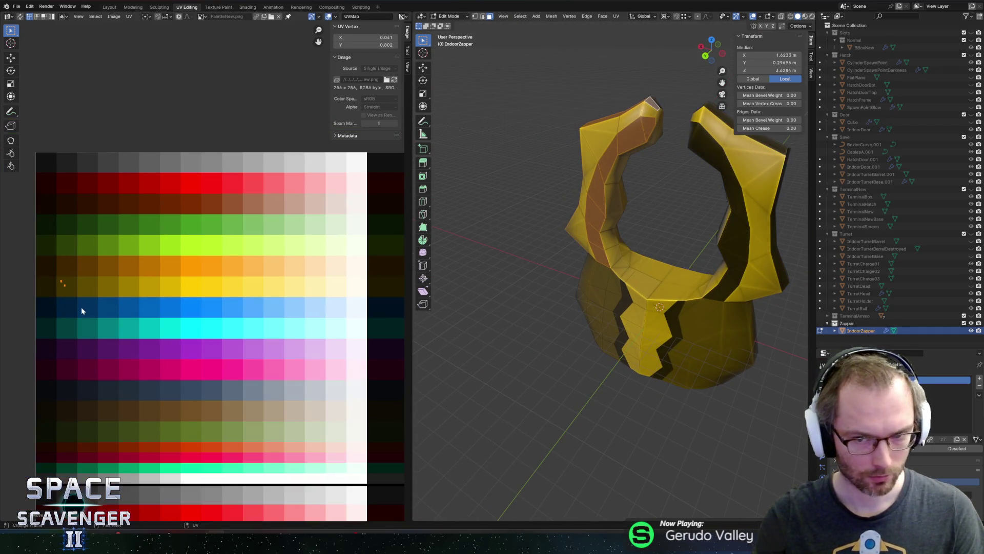
pyautogui.moveTo(575, 229); pyautogui.dragTo(616, 302)
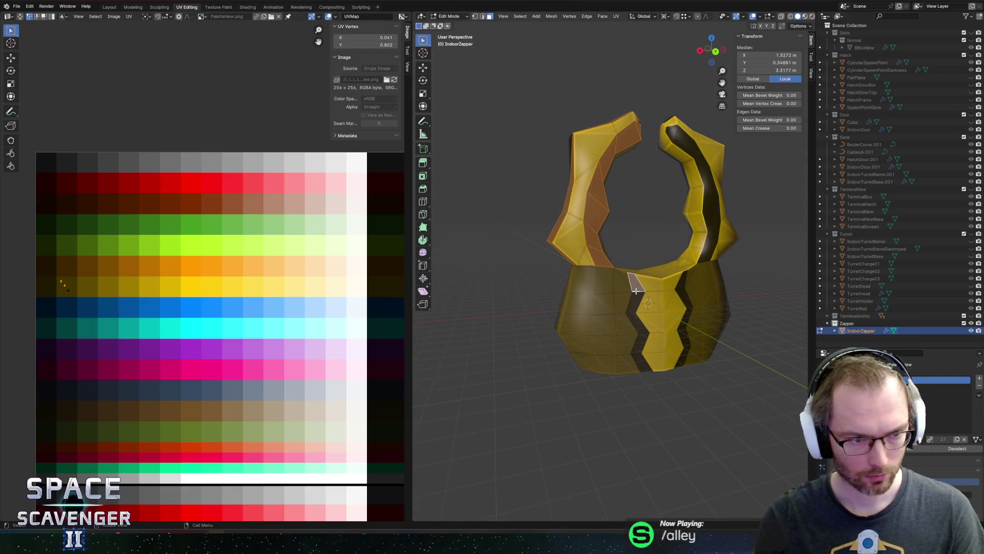
pyautogui.press('Tab')
pyautogui.moveTo(684, 286); pyautogui.dragTo(533, 222)
pyautogui.hotkey('ctrl', 'e')
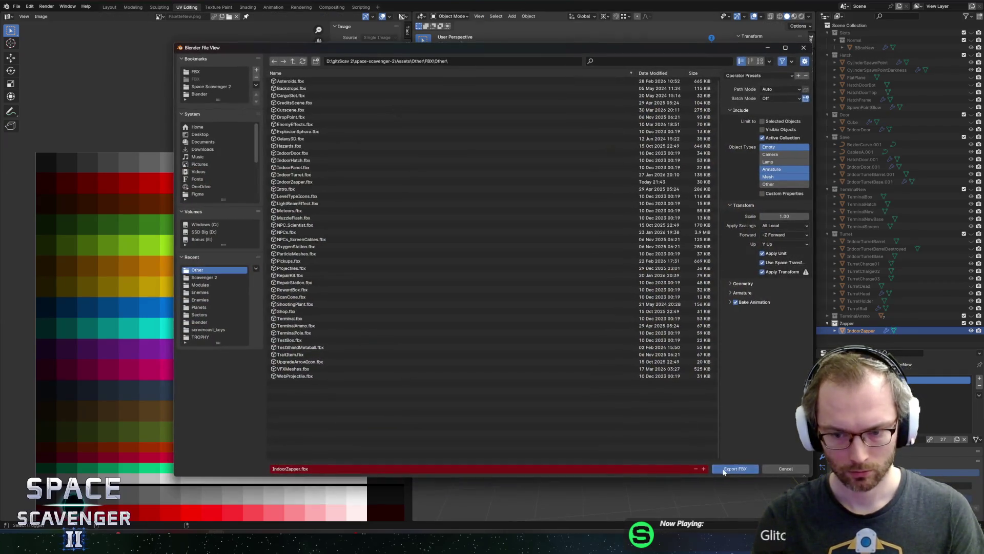
# - Export IndoorZapper.fbx, then select a ring of faces around the zapper's base in Edit Mode
pyautogui.click(724, 472)
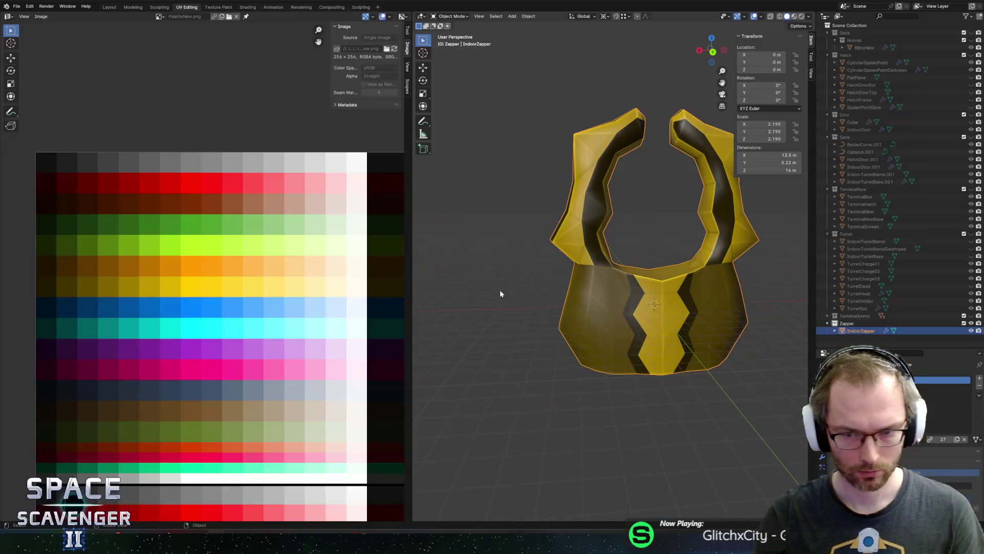
pyautogui.press('Tab')
pyautogui.scroll(2, 609, 311)
pyautogui.click(591, 347)
pyautogui.click(638, 353)
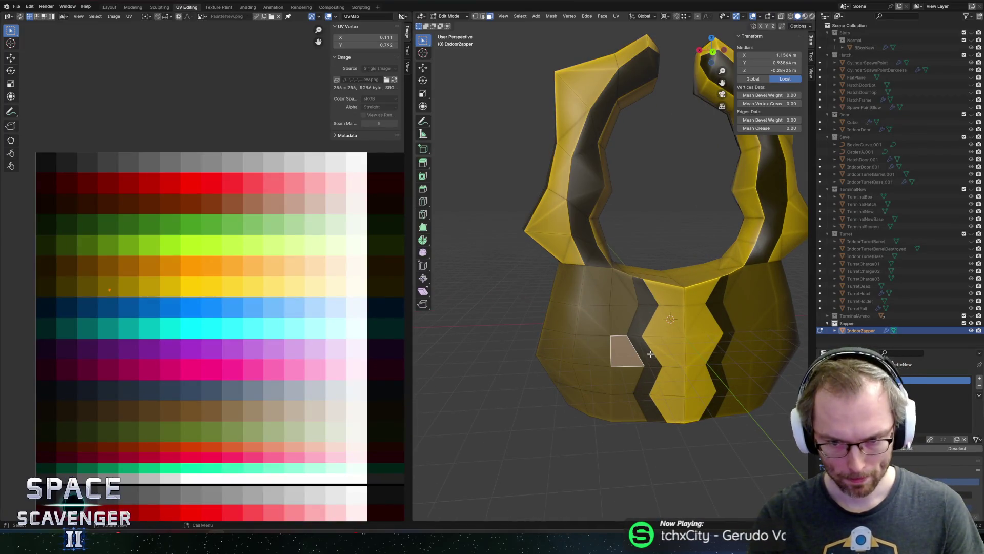
pyautogui.click(614, 326)
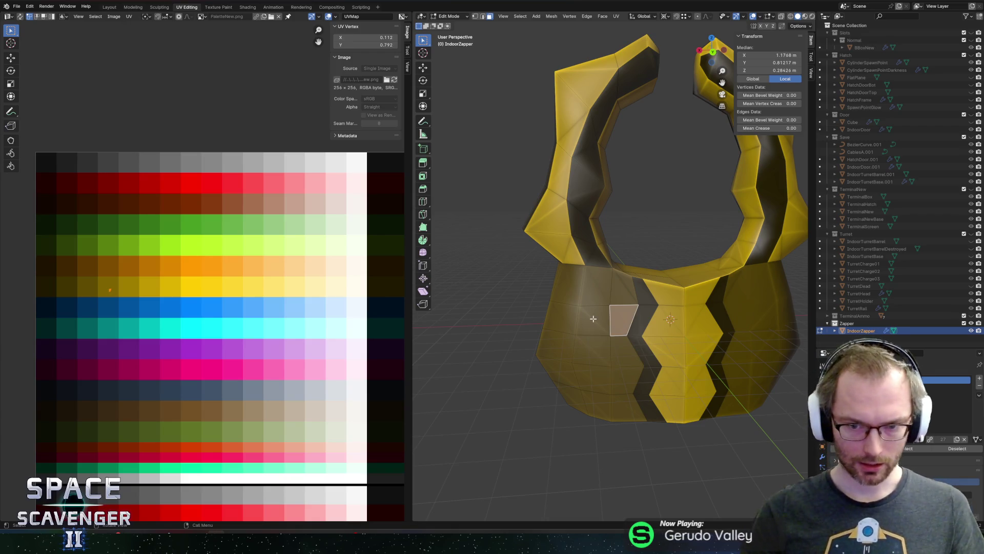
pyautogui.keyDown('shift'); pyautogui.click(579, 318); pyautogui.keyUp('shift')
pyautogui.moveTo(579, 317); pyautogui.dragTo(528, 355)
pyautogui.keyDown('alt'); pyautogui.click(528, 356); pyautogui.keyUp('alt')
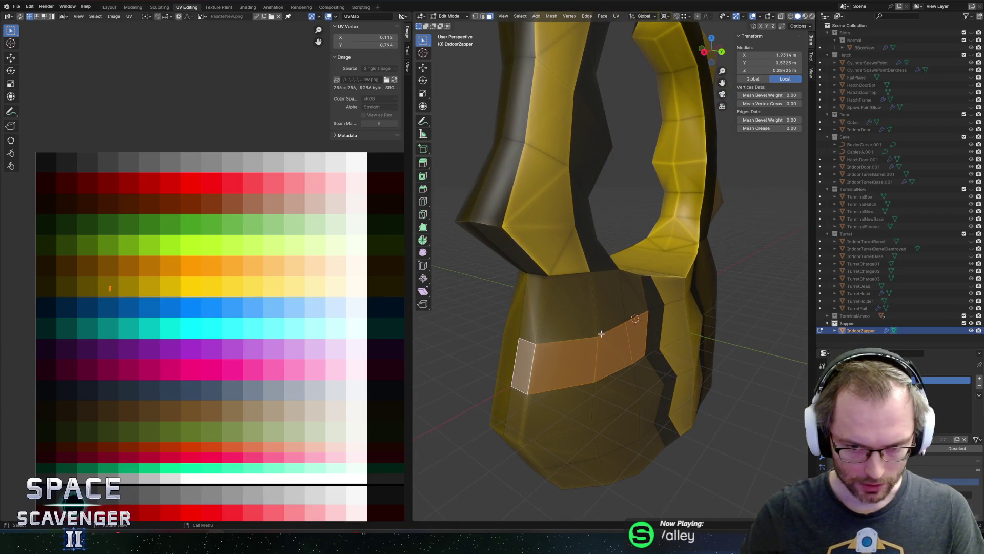
pyautogui.press('2')
pyautogui.press('g')
pyautogui.press('x')
pyautogui.rightClick(500, 376)
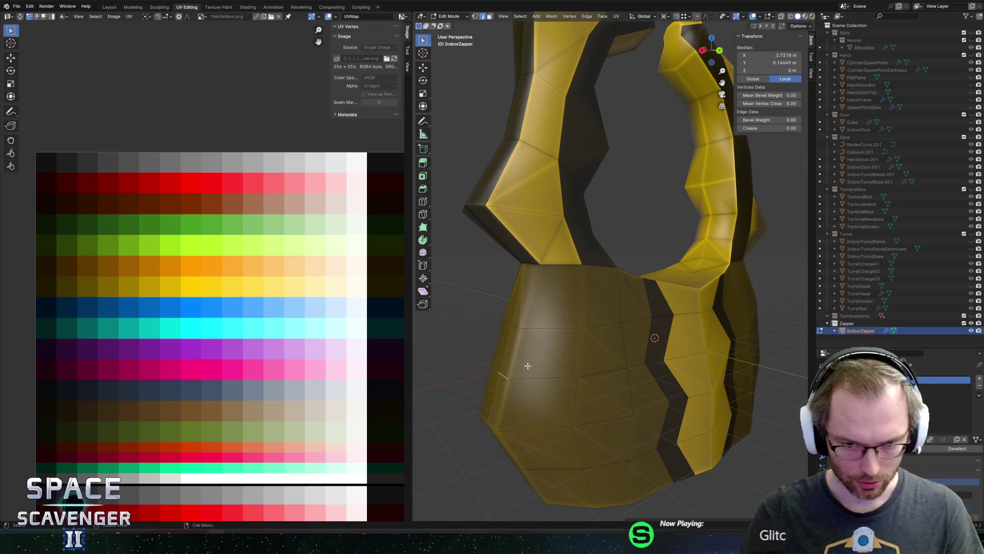
# - Push two base edges outward along X, the second about 0.883 m
pyautogui.click(511, 328)
pyautogui.press('g')
pyautogui.press('x')
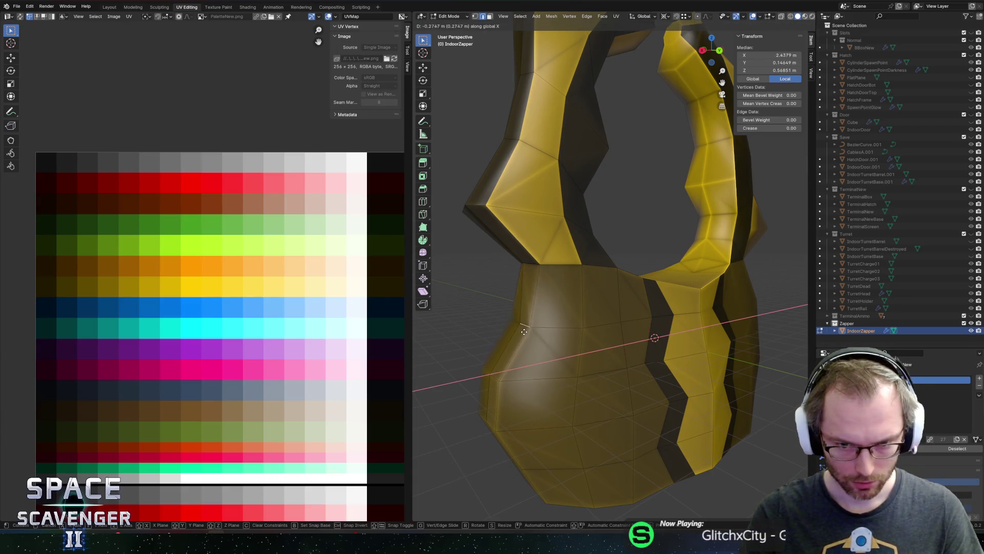
pyautogui.click(529, 332)
pyautogui.click(533, 361)
pyautogui.press('g')
pyautogui.press('x')
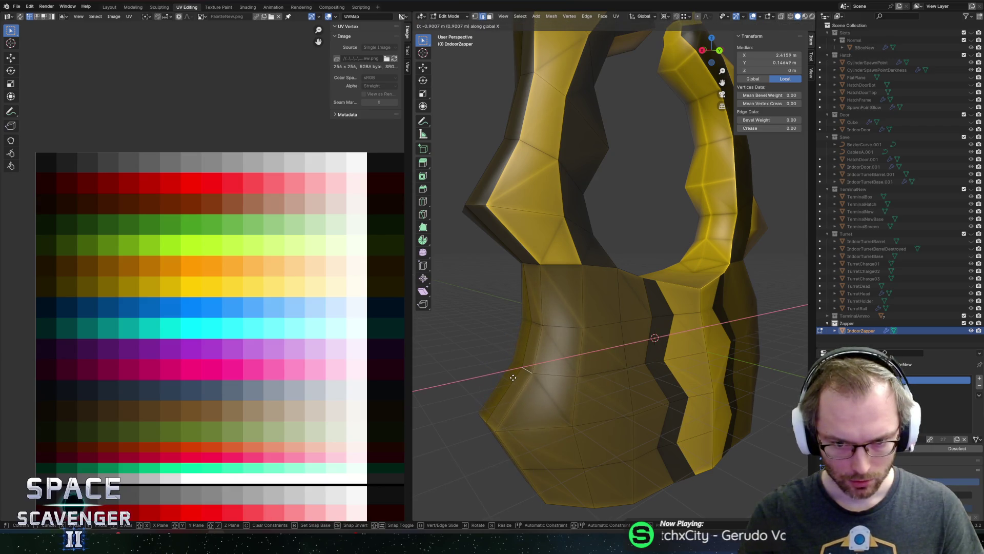
pyautogui.click(511, 378)
pyautogui.moveTo(512, 378)
pyautogui.mouseDown()
pyautogui.moveTo(534, 345)
pyautogui.moveTo(605, 352)
pyautogui.moveTo(558, 335)
pyautogui.moveTo(579, 355)
pyautogui.mouseUp()
pyautogui.scroll(-3, 533, 345)
# - Raise another base edge along Z and push a lower-base edge out along X
pyautogui.click(552, 358)
pyautogui.scroll(2, 552, 358)
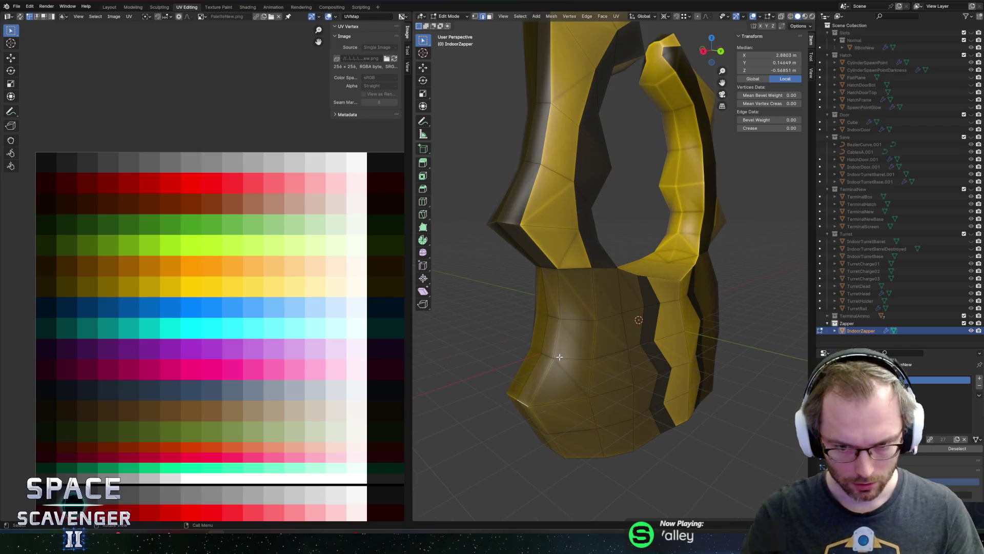
pyautogui.press('g')
pyautogui.press('z')
pyautogui.click(575, 351)
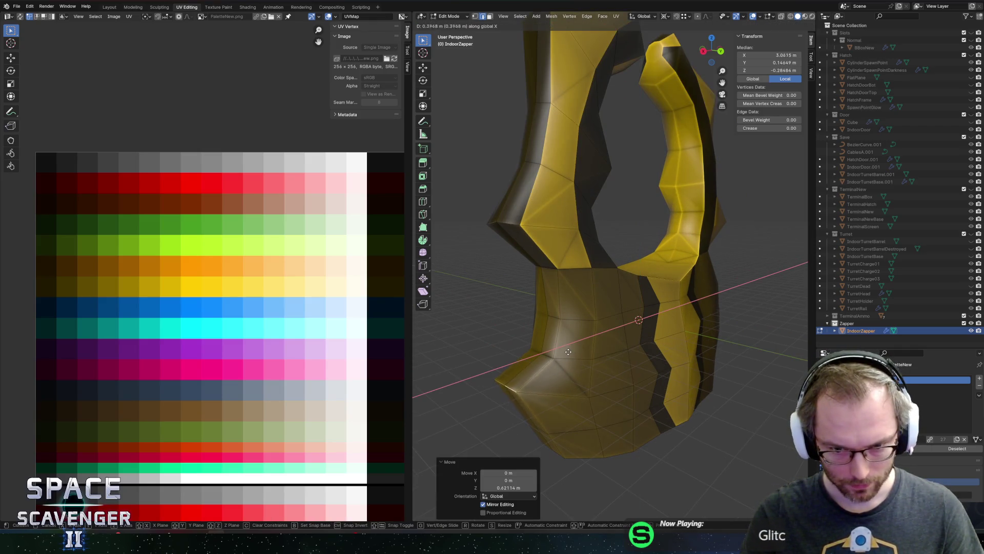
pyautogui.moveTo(571, 354); pyautogui.dragTo(547, 366)
pyautogui.click(521, 430)
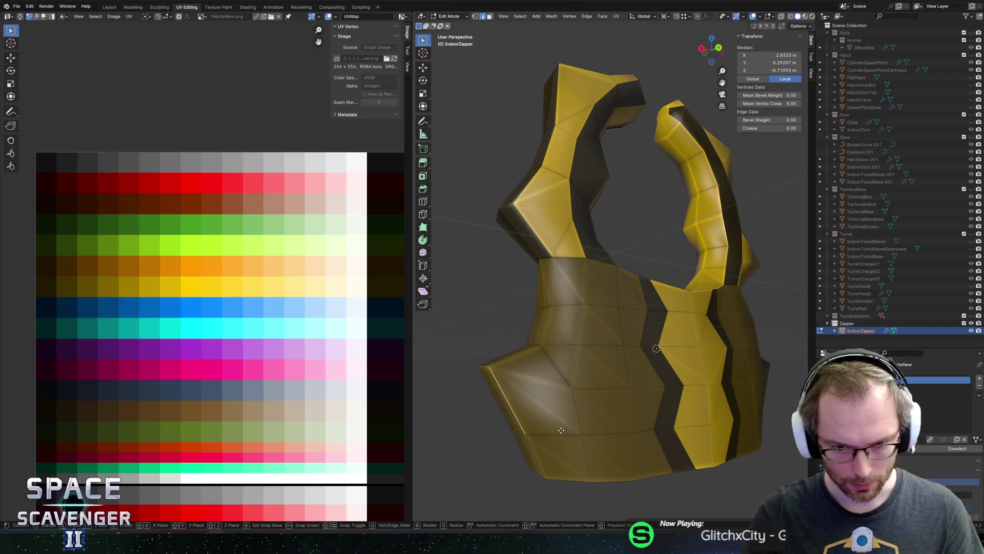
pyautogui.press('g')
pyautogui.press('x')
pyautogui.click(571, 432)
pyautogui.press('Tab')
pyautogui.hotkey('ctrl', 'z')
pyautogui.hotkey('ctrl', 'z')
pyautogui.hotkey('ctrl', 'z')
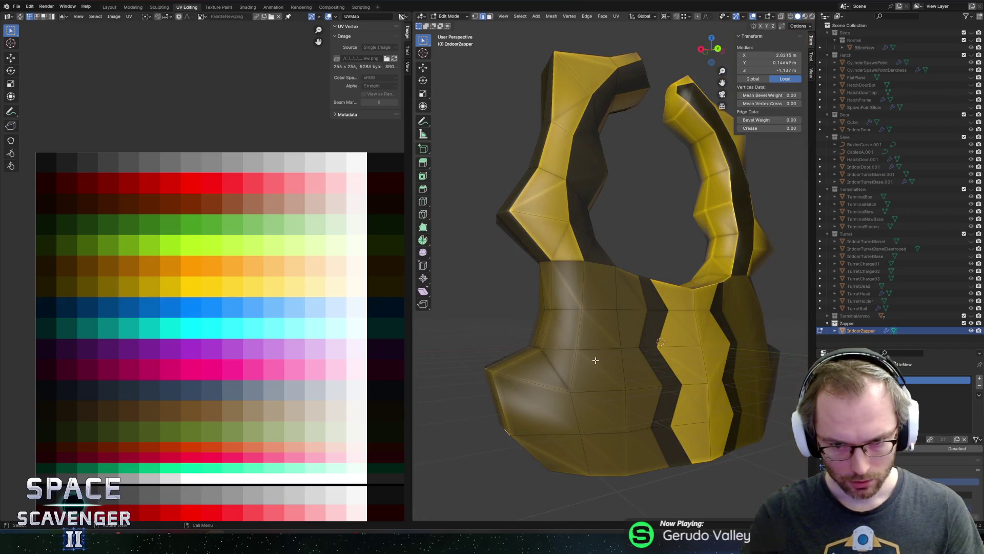
pyautogui.click(635, 362)
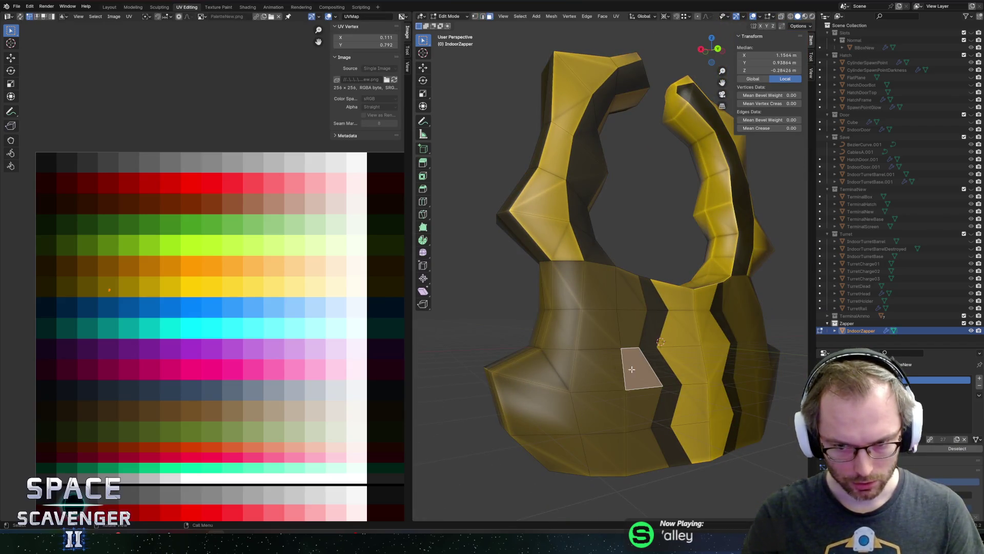
# - Select the faces of the zigzag strip on the zapper's base
pyautogui.click(656, 303)
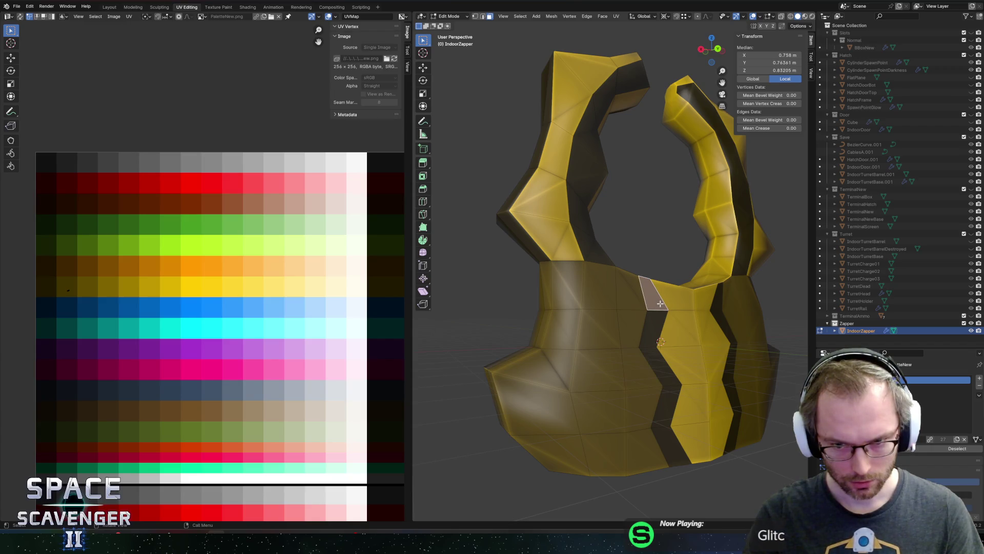
pyautogui.moveTo(666, 303)
pyautogui.mouseDown()
pyautogui.moveTo(680, 426)
pyautogui.moveTo(656, 264)
pyautogui.mouseUp()
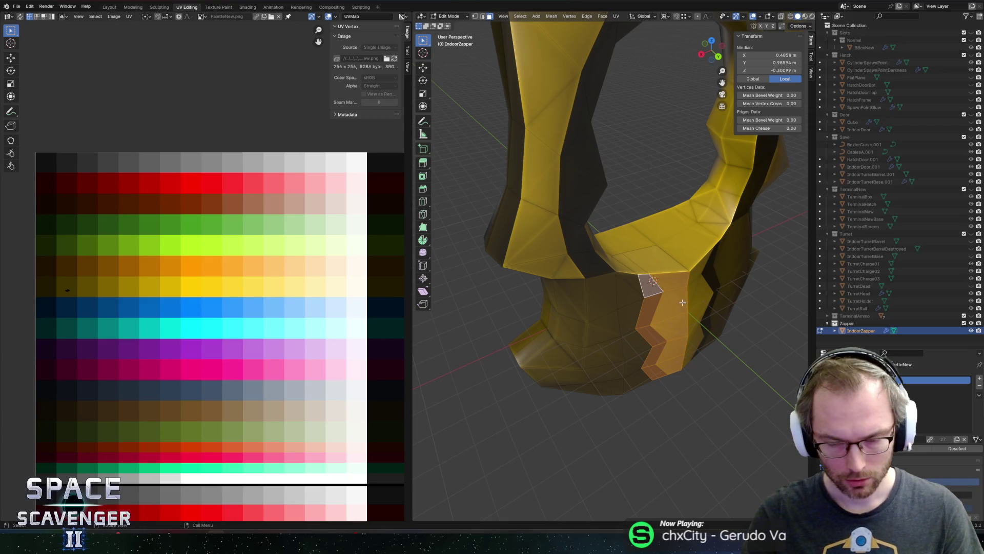
pyautogui.moveTo(682, 303); pyautogui.dragTo(683, 224)
pyautogui.moveTo(698, 479); pyautogui.dragTo(708, 478)
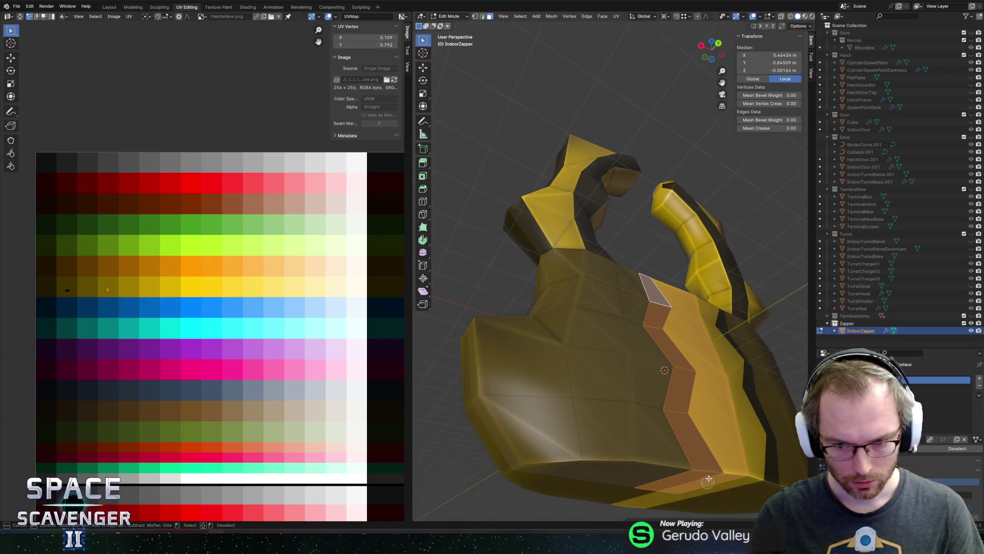
pyautogui.moveTo(711, 362); pyautogui.dragTo(703, 377)
pyautogui.moveTo(685, 332)
pyautogui.mouseDown()
pyautogui.moveTo(699, 403)
pyautogui.moveTo(718, 364)
pyautogui.moveTo(709, 351)
pyautogui.mouseUp()
pyautogui.rightClick(699, 403)
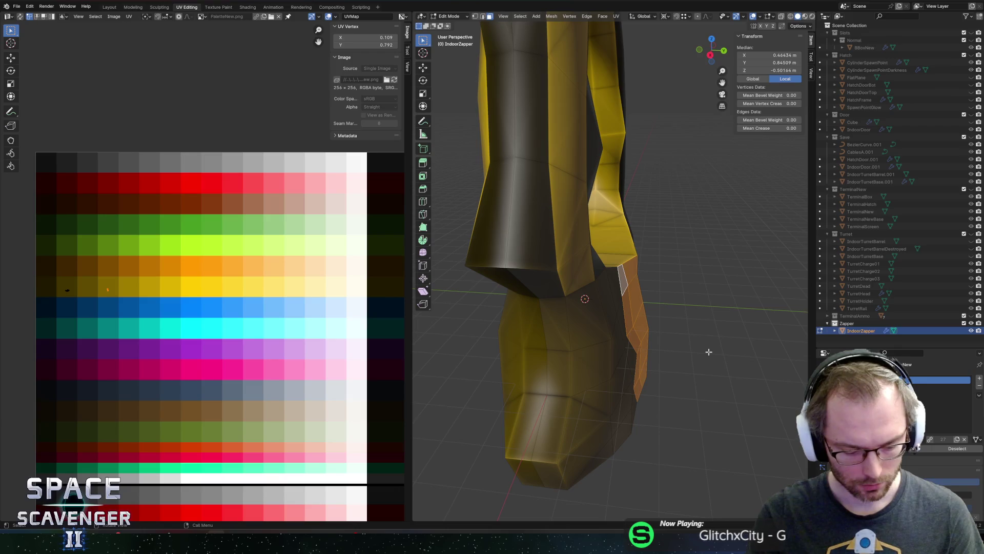
# - Extrude the zigzag strip along Y into a raised ridge and check it in Object Mode
pyautogui.press('e')
pyautogui.press('y')
pyautogui.click(728, 355)
pyautogui.moveTo(728, 354); pyautogui.dragTo(644, 311)
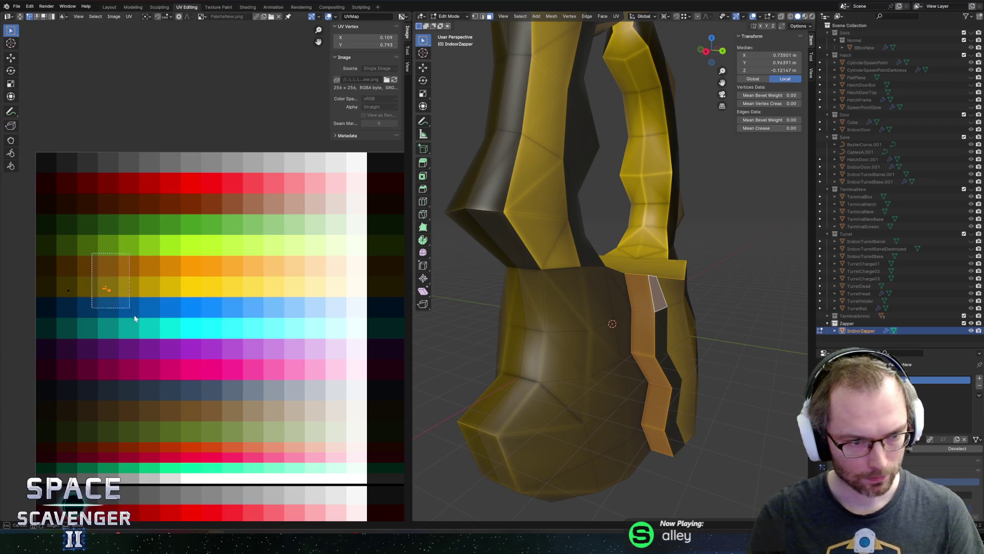
pyautogui.press('Tab')
pyautogui.moveTo(622, 318); pyautogui.dragTo(612, 310)
pyautogui.press('Tab')
pyautogui.scroll(4, 612, 309)
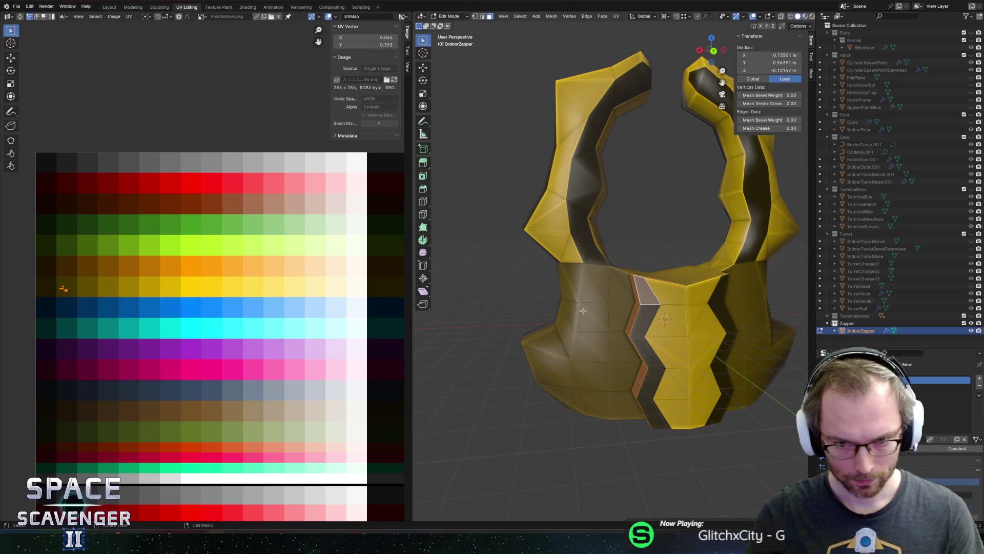
pyautogui.click(572, 311)
pyautogui.moveTo(570, 315); pyautogui.dragTo(522, 349)
# - Extrude the selected side faces outward along their normals by 0.422 m
pyautogui.press('c')
pyautogui.press('c')
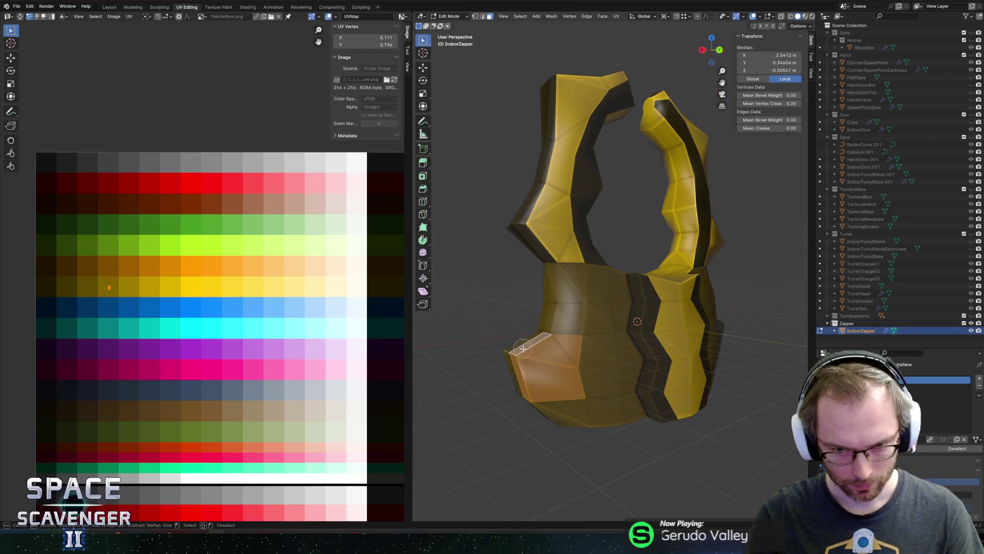
pyautogui.moveTo(497, 281); pyautogui.dragTo(507, 302)
pyautogui.hotkey('alt', 'e')
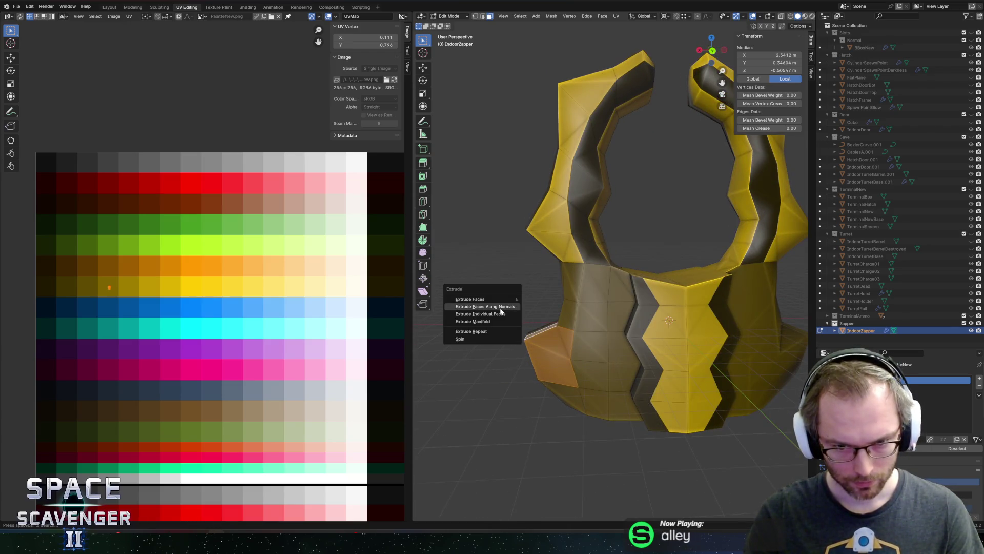
pyautogui.click(500, 308)
pyautogui.click(500, 304)
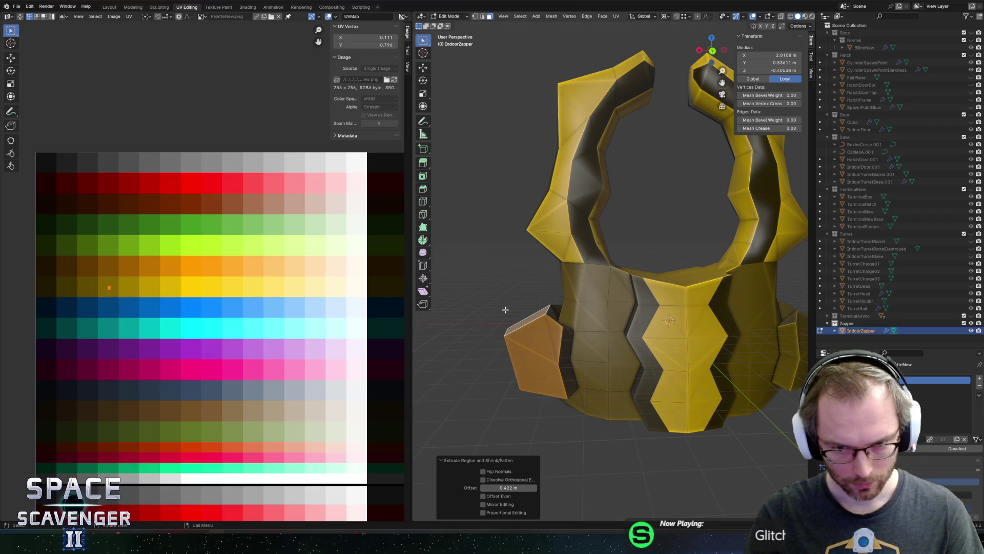
pyautogui.moveTo(503, 310); pyautogui.dragTo(466, 323)
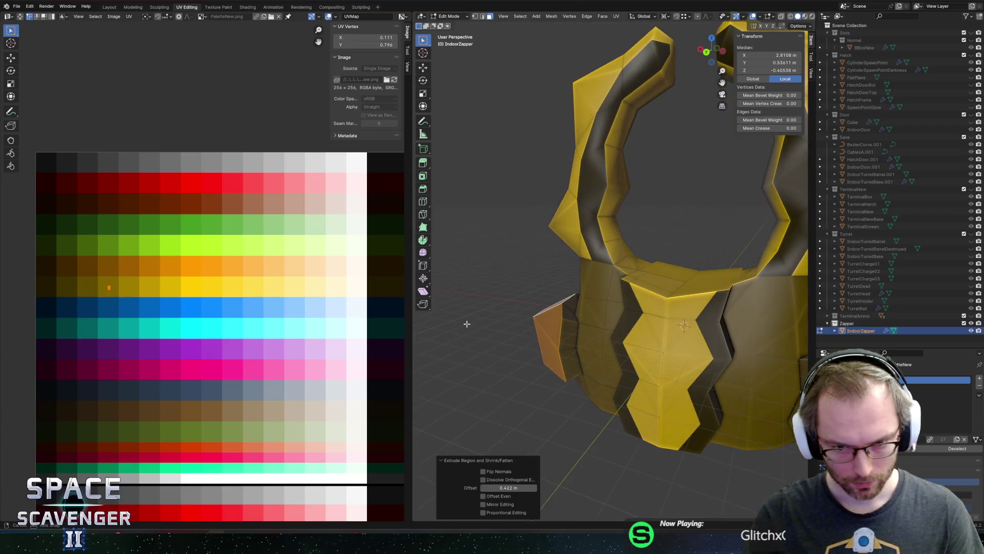
# - Move a narrow face strip's UVs onto a darker palette colour
pyautogui.click(572, 321)
pyautogui.press('g')
pyautogui.click(48, 276)
pyautogui.moveTo(569, 328)
pyautogui.mouseDown()
pyautogui.moveTo(547, 325)
pyautogui.moveTo(560, 340)
pyautogui.moveTo(596, 343)
pyautogui.moveTo(540, 374)
pyautogui.mouseUp()
pyautogui.press('c')
pyautogui.moveTo(589, 349)
pyautogui.mouseDown()
pyautogui.moveTo(523, 274)
pyautogui.moveTo(520, 311)
pyautogui.mouseUp()
# - Shift the zapper's UV points along X and export the mesh from Object Mode
pyautogui.moveTo(74, 267); pyautogui.dragTo(134, 311)
pyautogui.press('g')
pyautogui.press('x')
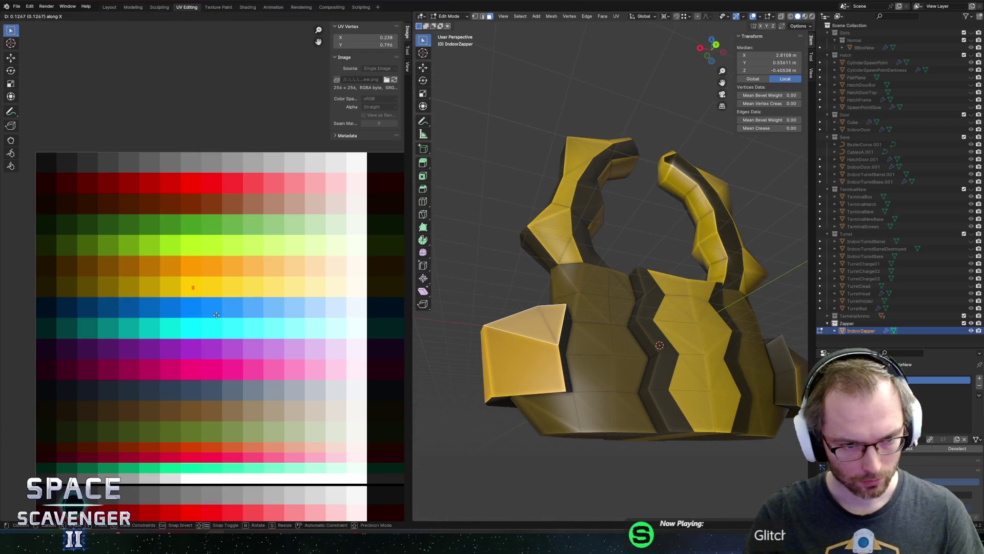
pyautogui.click(216, 315)
pyautogui.press('Tab')
pyautogui.click(736, 467)
pyautogui.hotkey('alt', 'Tab')
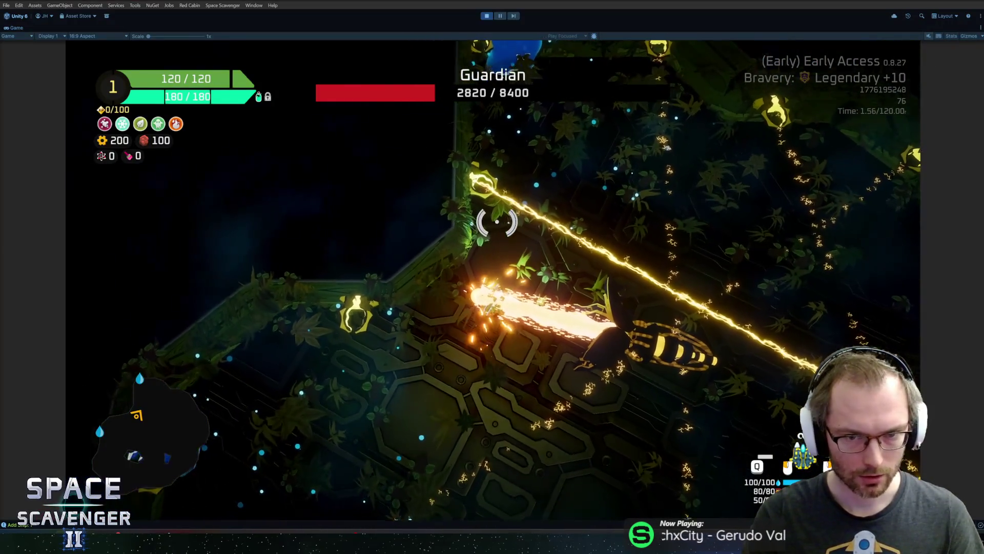
# - Pause the game and run the timeScale 0 command from the debug console
pyautogui.press('Escape')
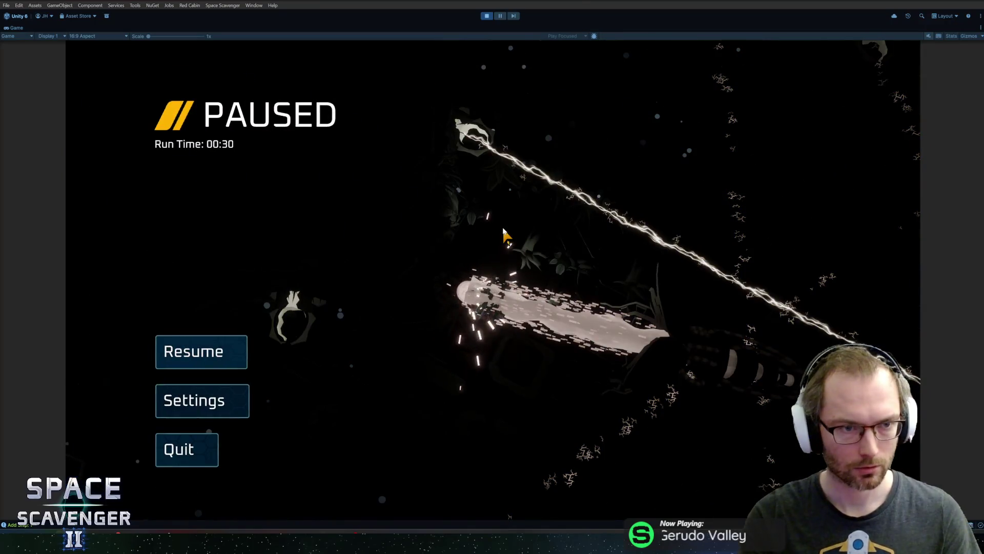
pyautogui.press('`')
pyautogui.press('Up')
pyautogui.press('`')
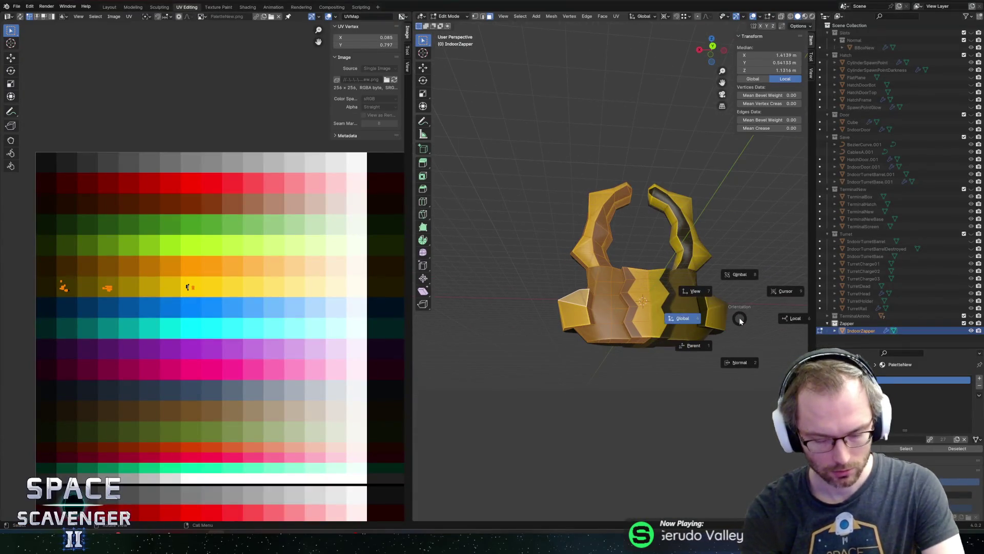
# - Scale the zapper mesh down to about 0.82, discarding a stray vertical move
pyautogui.press('s')
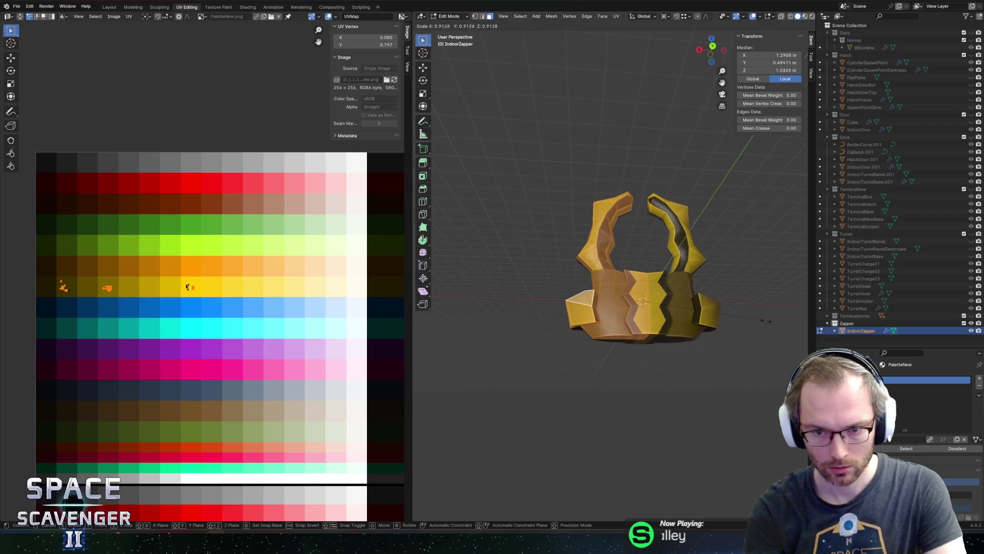
pyautogui.click(754, 319)
pyautogui.press('g')
pyautogui.press('z')
pyautogui.press('Escape')
pyautogui.press('s')
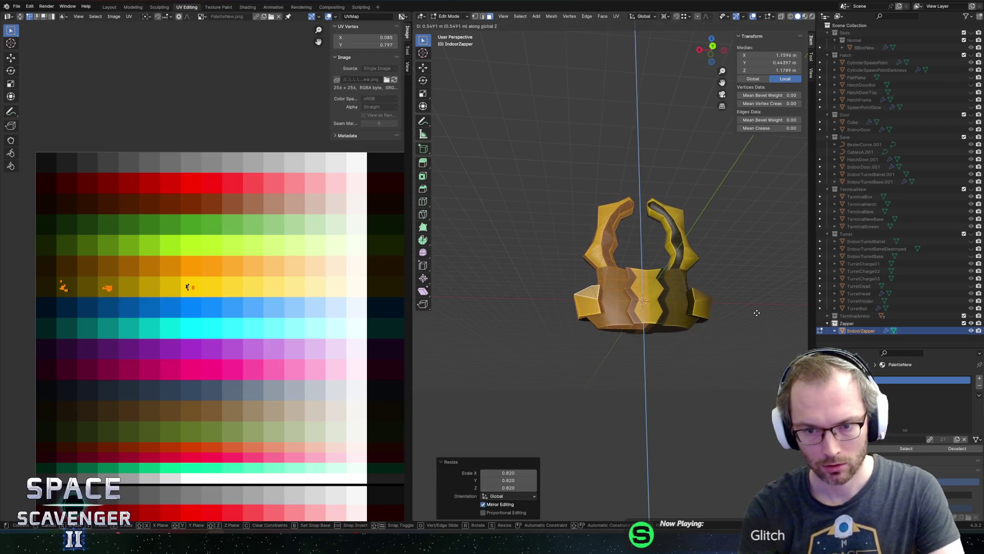
pyautogui.click(775, 301)
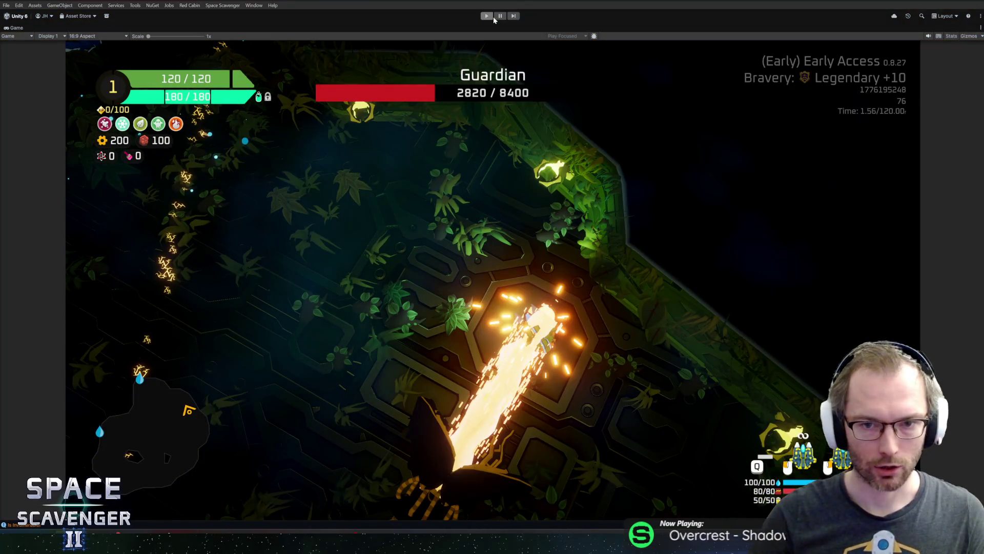
# - Stop Play mode, open the WallCano_Electric prefab and inspect VolcanoBase's Y rotation
pyautogui.click(487, 16)
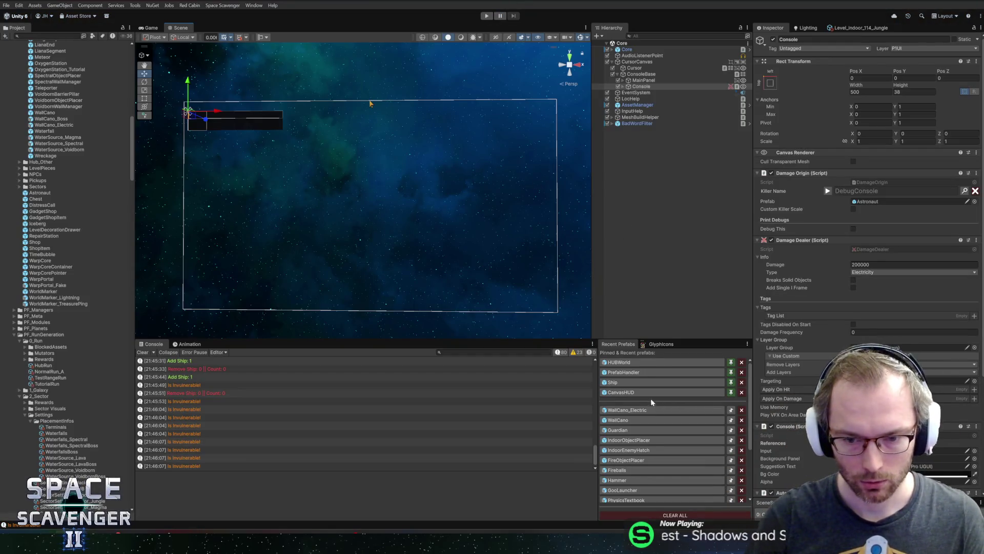
pyautogui.click(650, 410)
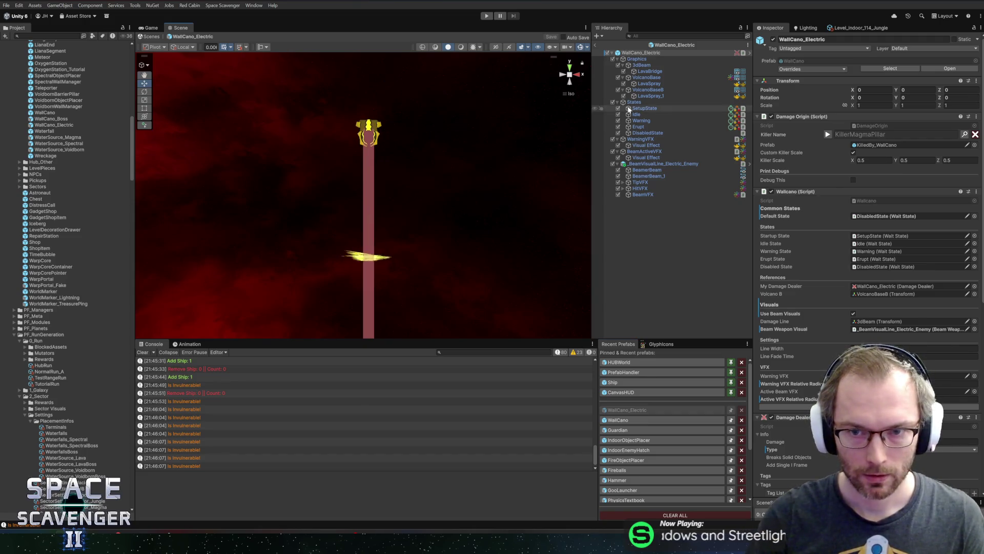
pyautogui.click(650, 71)
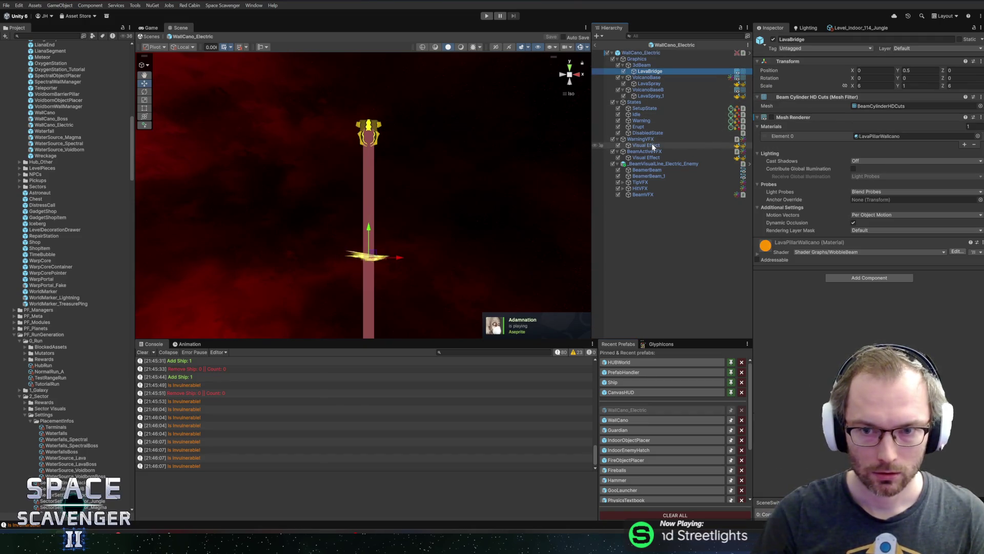
pyautogui.click(648, 78)
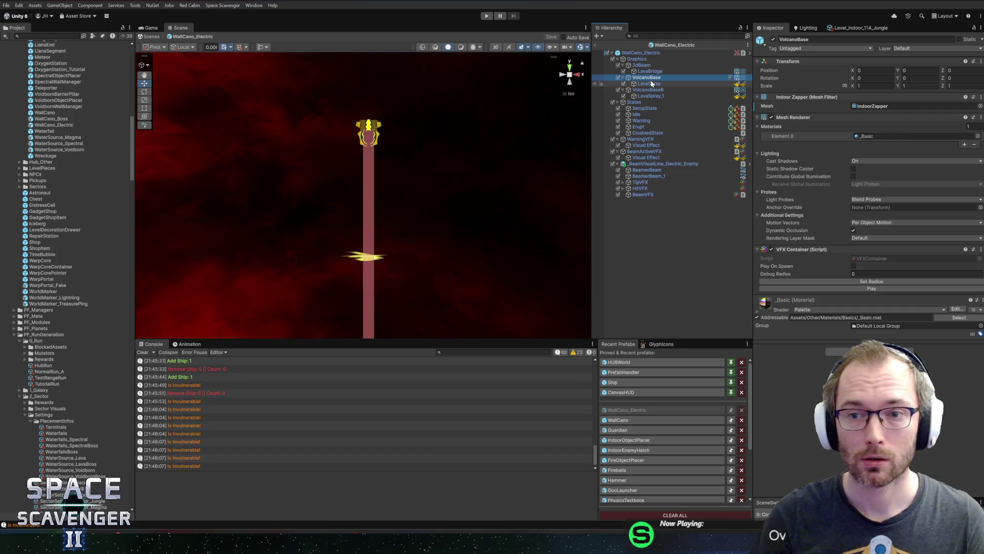
pyautogui.click(920, 78)
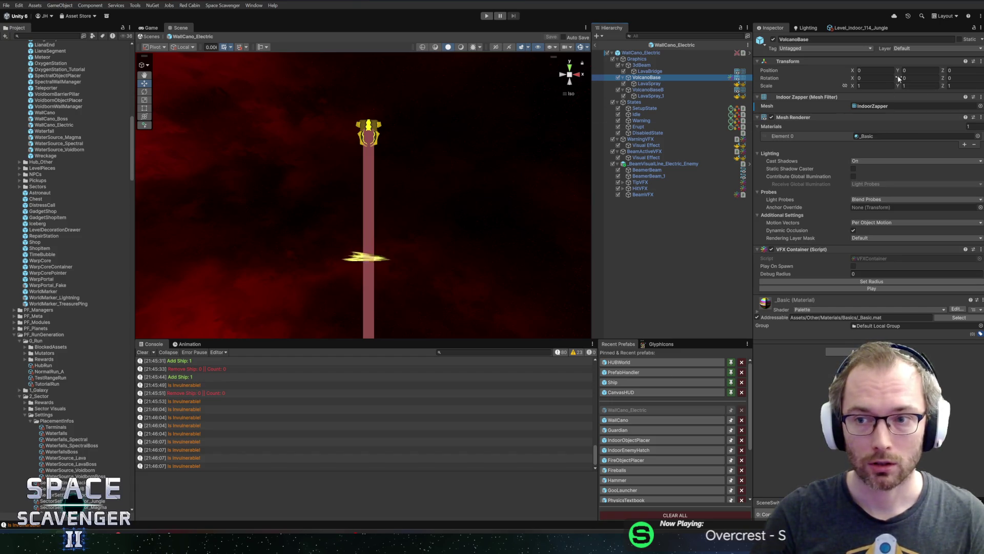
# - Test-spin VolcanoBaseB around Y, then set its Rotation Y back to 0
pyautogui.click(640, 89)
pyautogui.moveTo(970, 42)
pyautogui.mouseDown()
pyautogui.moveTo(426, 391)
pyautogui.moveTo(667, 395)
pyautogui.moveTo(180, 405)
pyautogui.moveTo(235, 401)
pyautogui.mouseUp()
pyautogui.write('0')
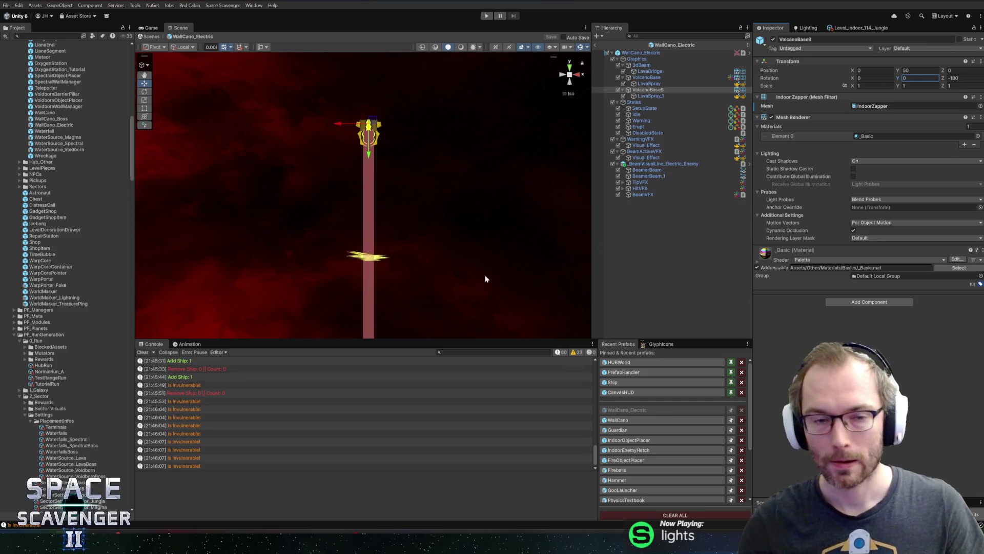
pyautogui.scroll(2, 365, 218)
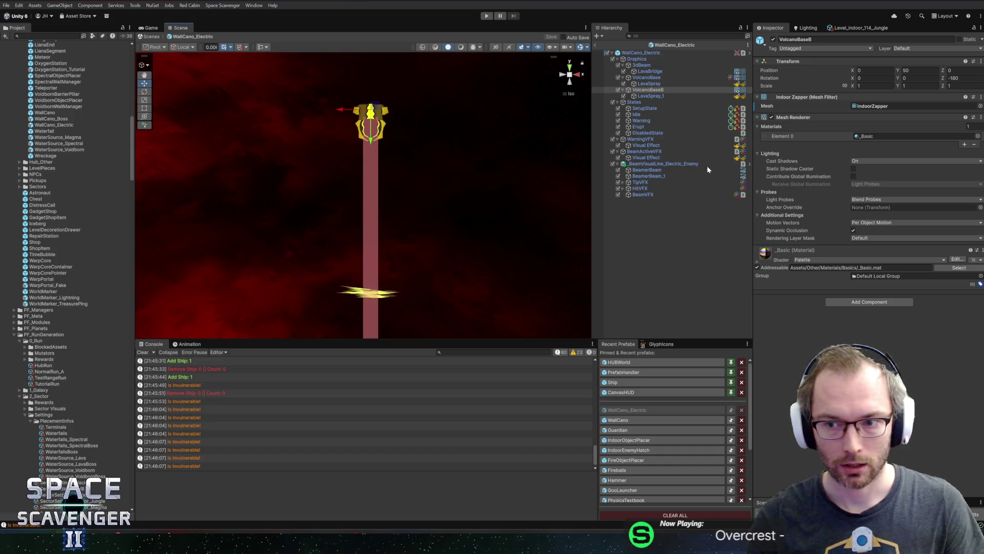
pyautogui.click(650, 79)
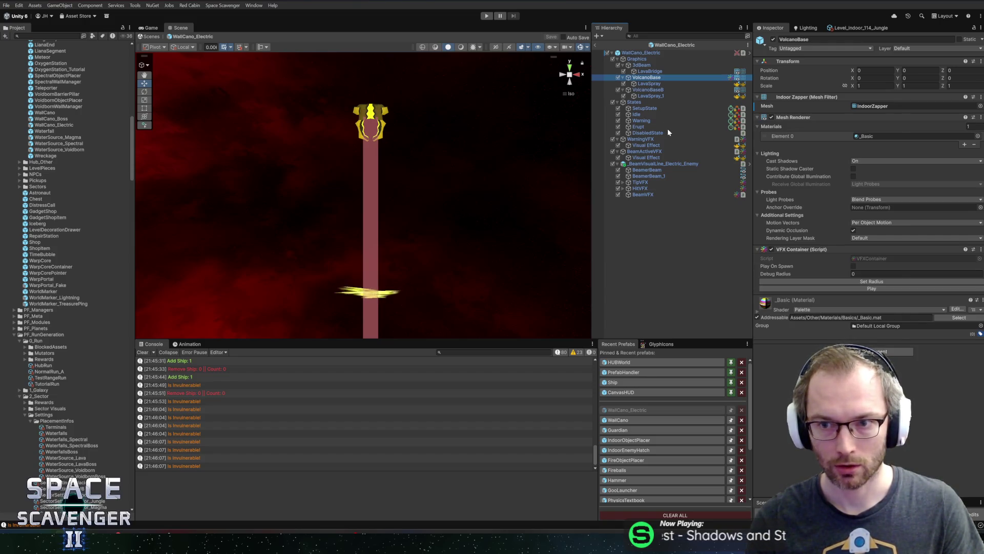
pyautogui.hotkey('alt', 'Tab')
pyautogui.hotkey('alt', 'Tab')
pyautogui.hotkey('alt', 'Tab')
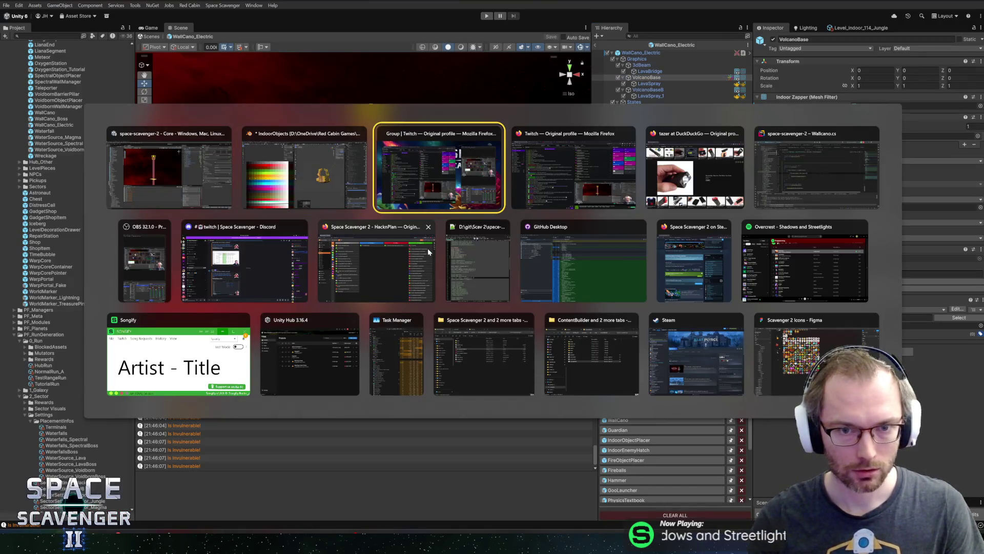
pyautogui.click(810, 154)
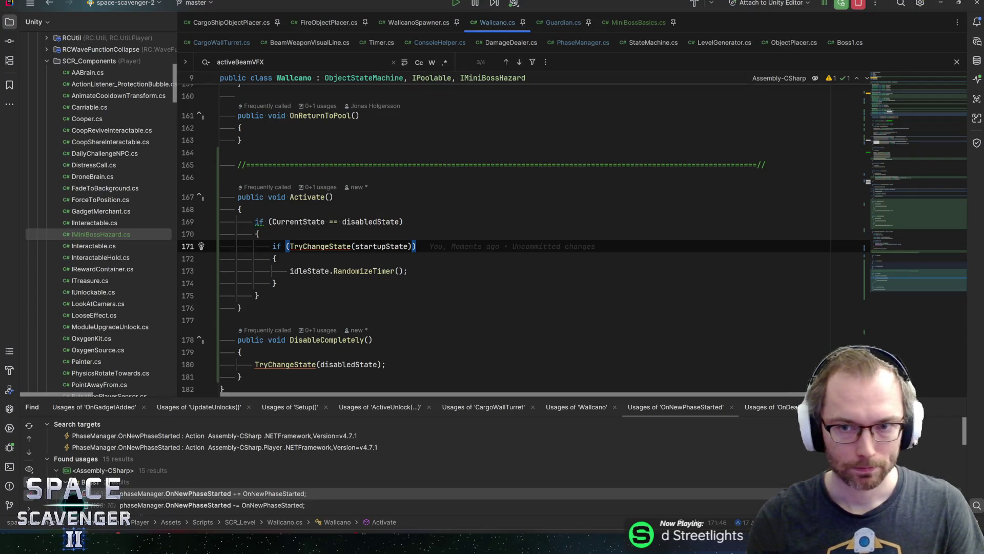
# - Find the volcanoB field in Wallcano.cs and jump to its usage at line 49 in Setup
pyautogui.click(897, 102)
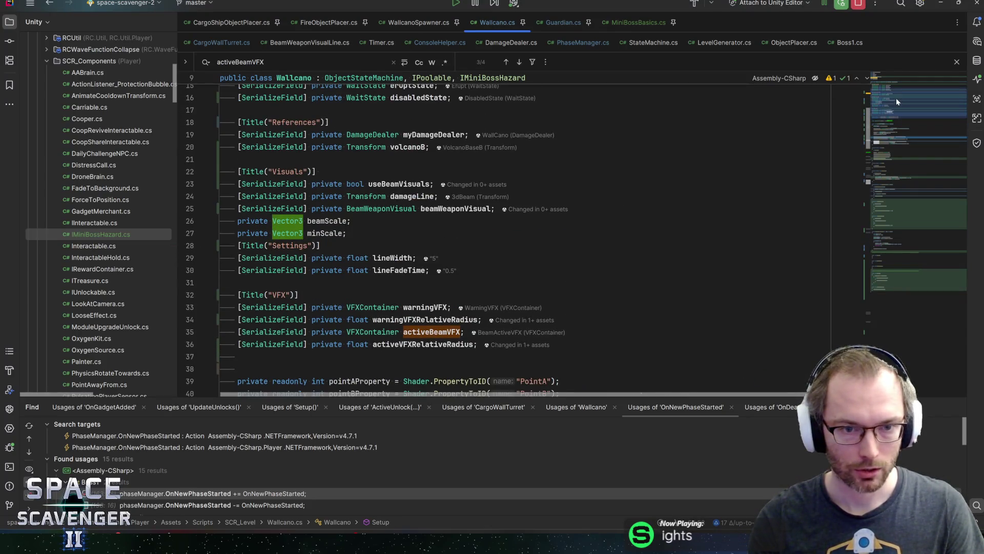
pyautogui.click(521, 194)
pyautogui.press('Up')
pyautogui.press('Up')
pyautogui.press('Up')
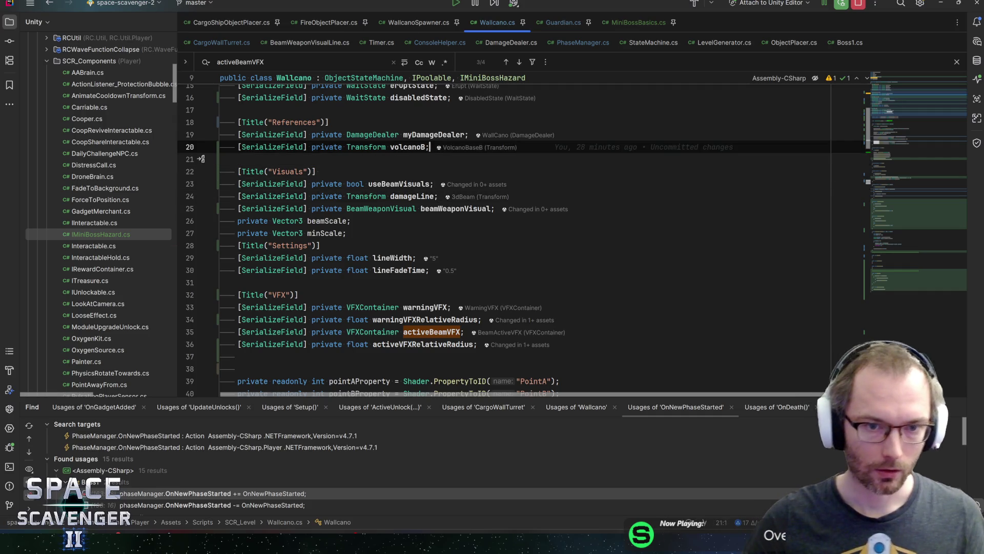
pyautogui.scroll(3, 523, 234)
pyautogui.scroll(-3, 522, 234)
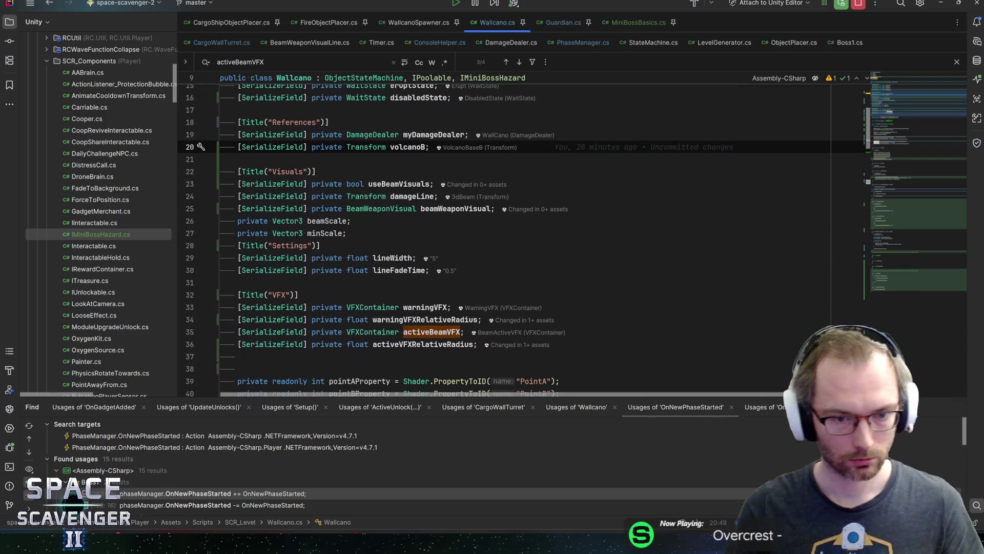
pyautogui.hotkey('ctrl', 'w')
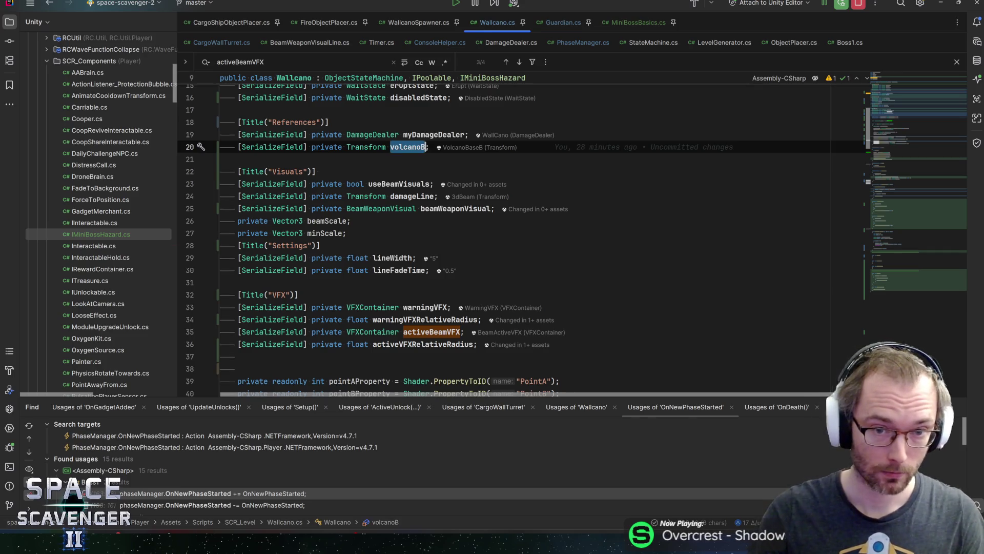
pyautogui.moveTo(407, 148)
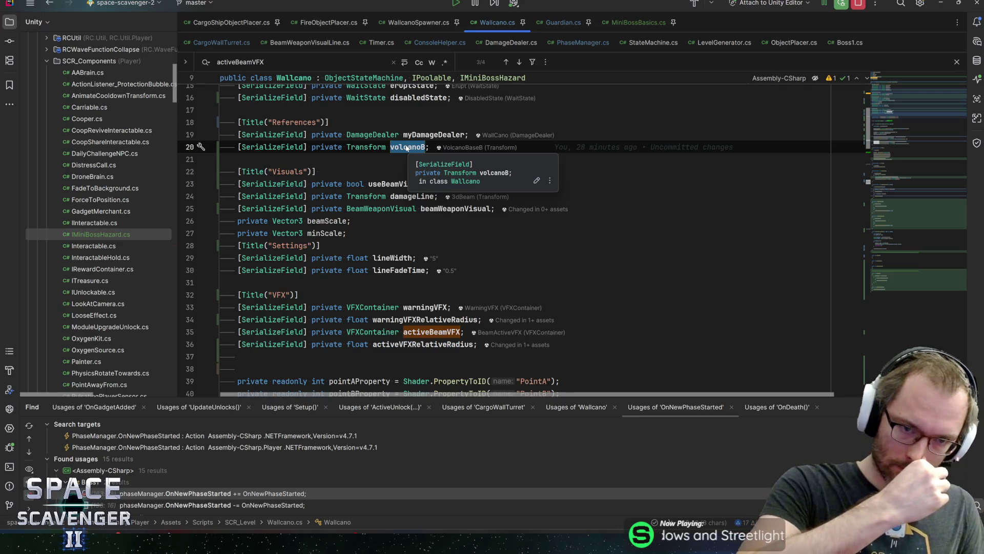
pyautogui.hotkey('ctrl', 'f')
pyautogui.press('Return')
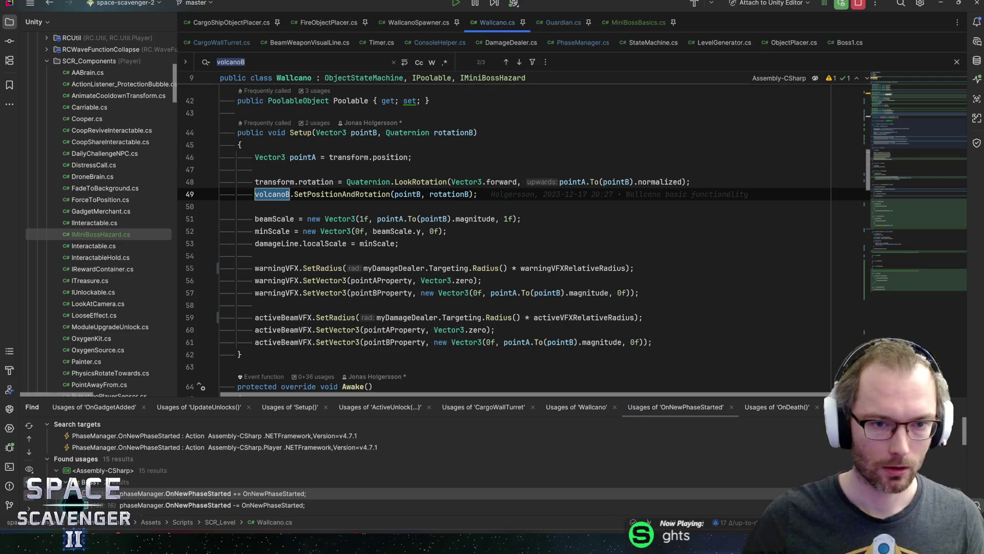
pyautogui.click(285, 198)
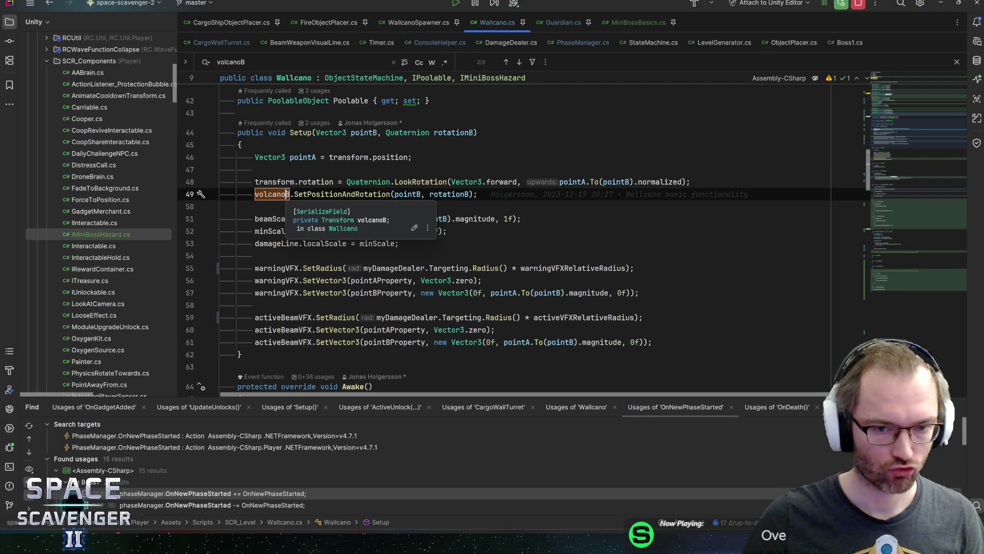
pyautogui.hotkey('alt', 'Tab')
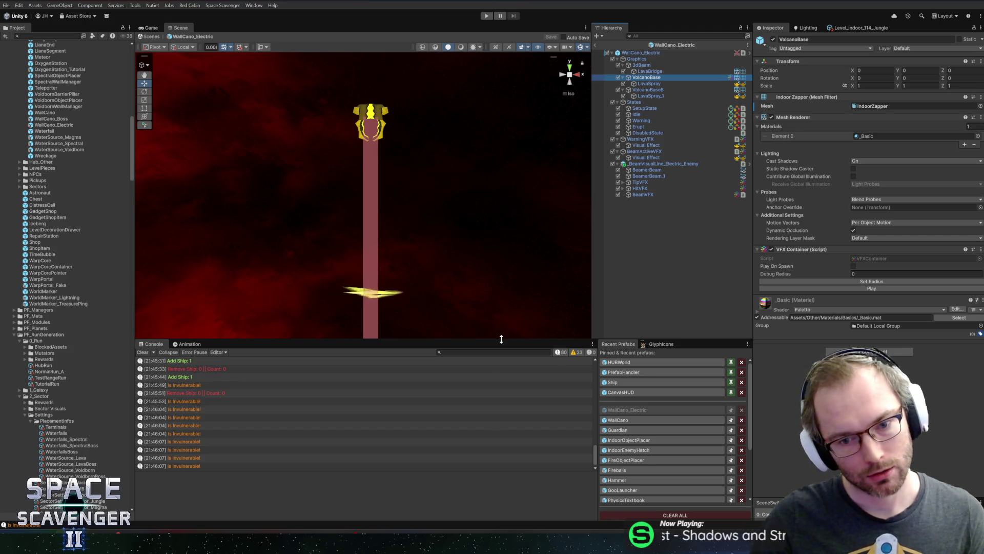
# - Disable the LavaSpray_1 effect and save the WallCano_Electric prefab
pyautogui.moveTo(502, 339); pyautogui.dragTo(511, 368)
pyautogui.moveTo(476, 262)
pyautogui.mouseDown()
pyautogui.moveTo(477, 283)
pyautogui.moveTo(475, 174)
pyautogui.mouseUp()
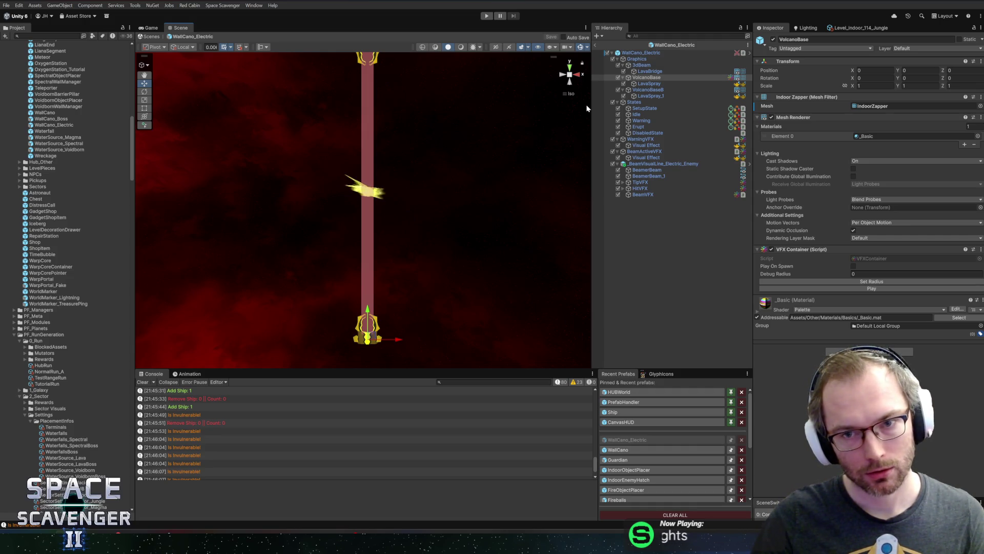
pyautogui.click(623, 84)
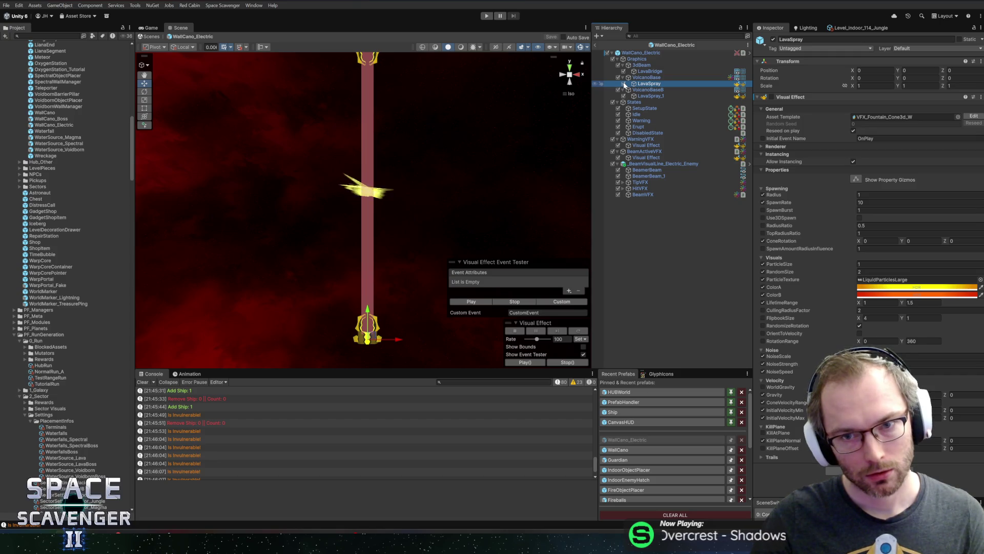
pyautogui.click(623, 96)
pyautogui.click(678, 290)
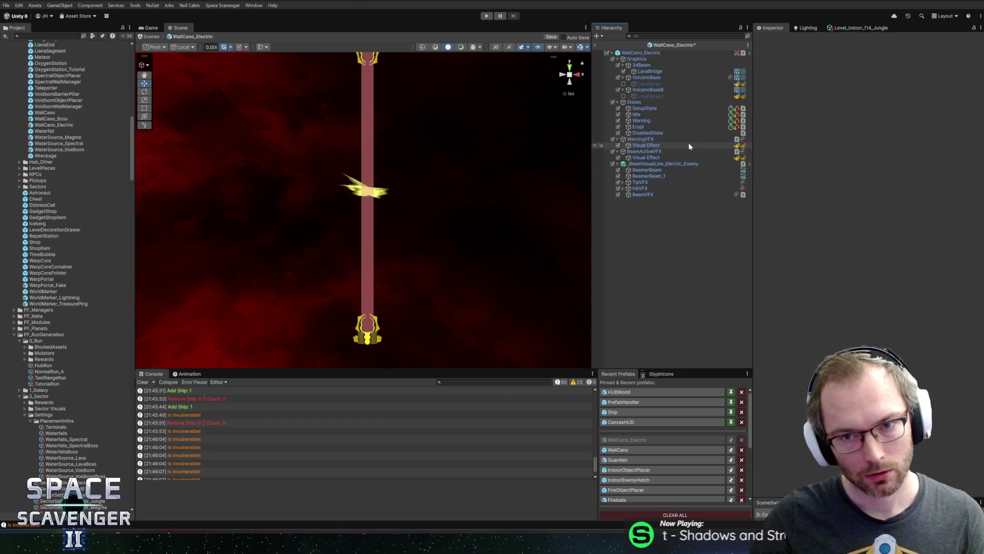
pyautogui.hotkey('ctrl', 's')
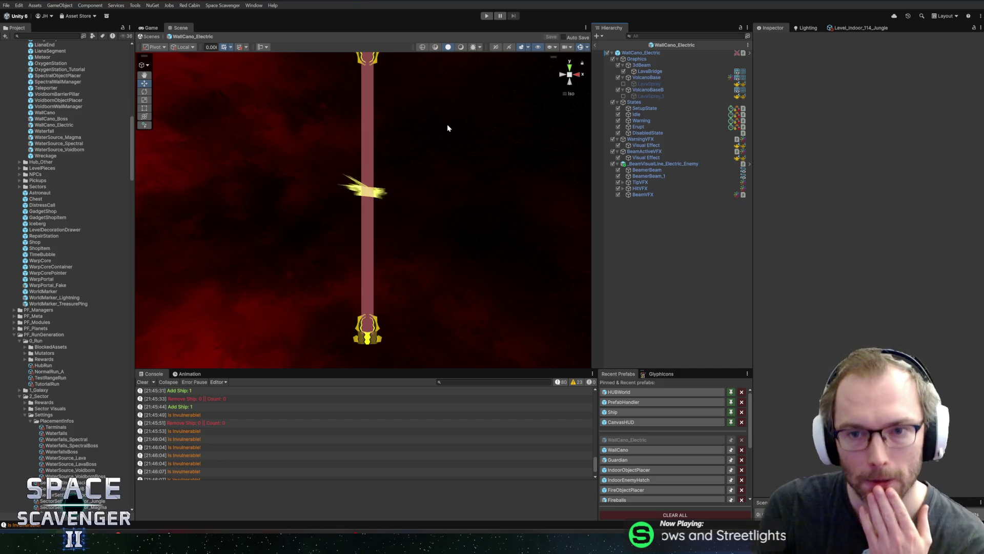
# - Duplicate VolcanoBase as a child, strip its Mesh Renderer, then delete the duplicate
pyautogui.click(647, 77)
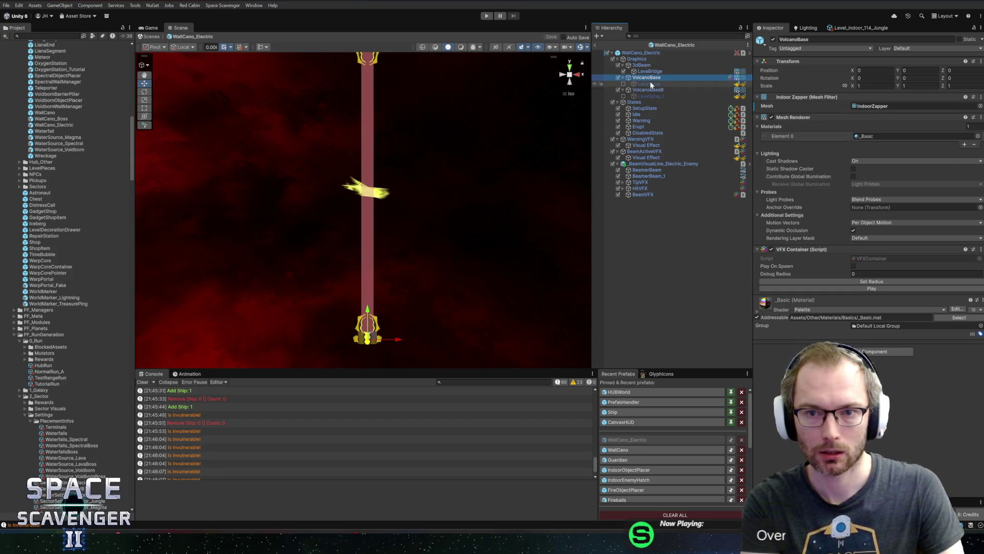
pyautogui.hotkey('ctrl', 'd')
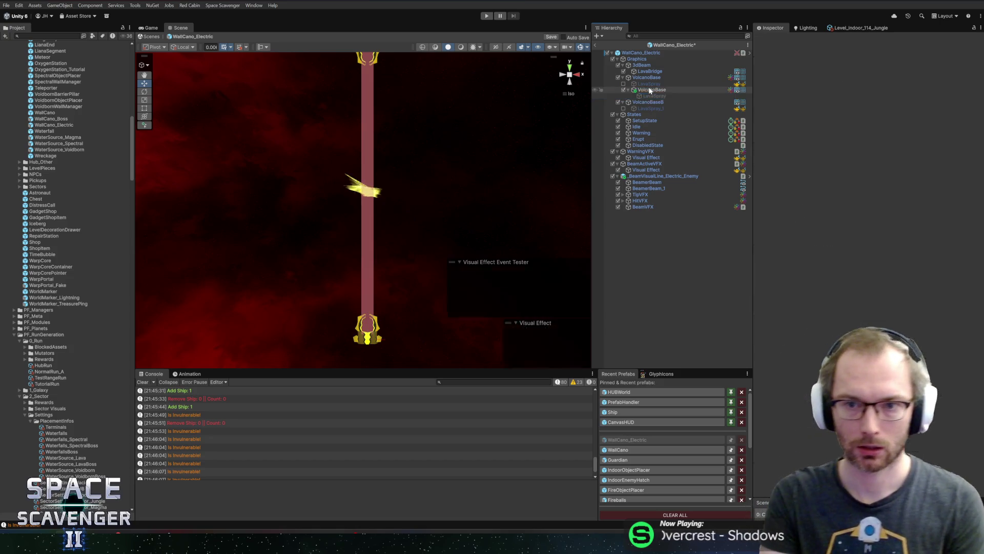
pyautogui.moveTo(649, 87); pyautogui.dragTo(649, 81)
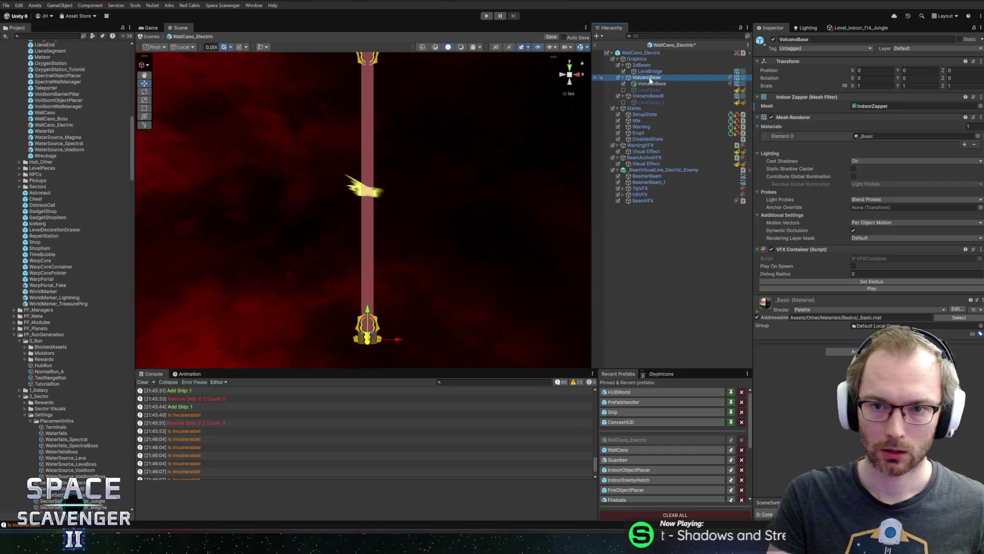
pyautogui.rightClick(814, 116)
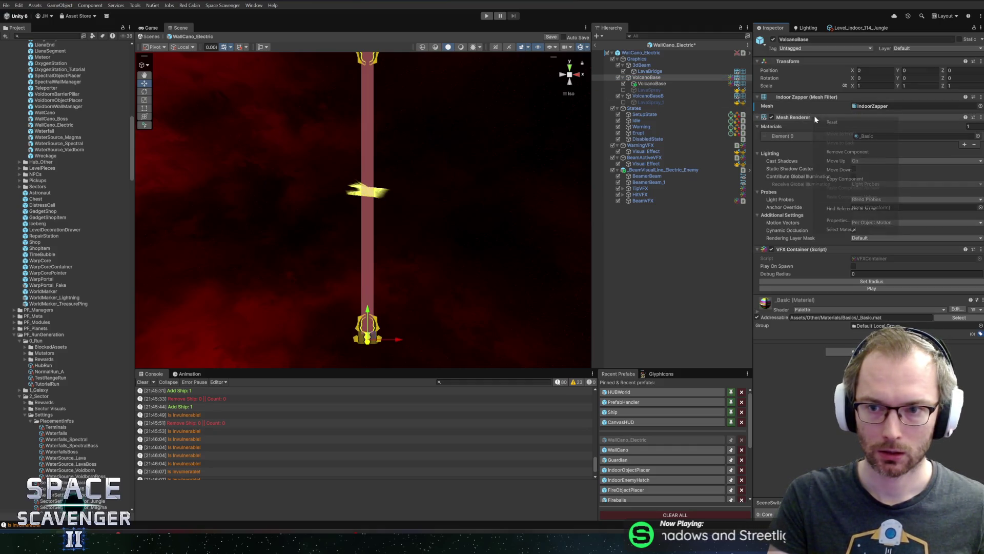
pyautogui.click(847, 152)
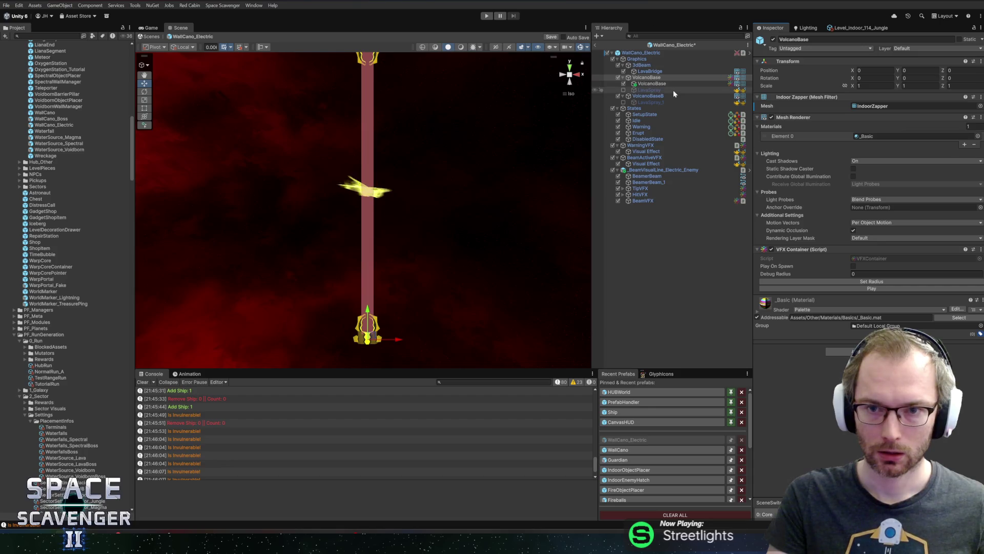
pyautogui.press('Delete')
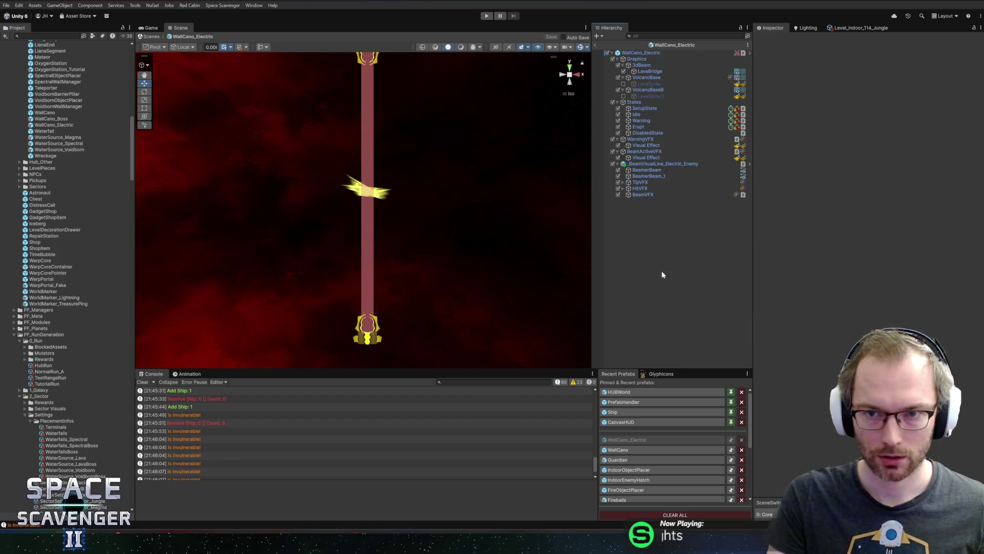
# - Open the WallCano prefab and expand Graphics, VolcanoBase and VolcanoBaseB in the hierarchy
pyautogui.click(620, 450)
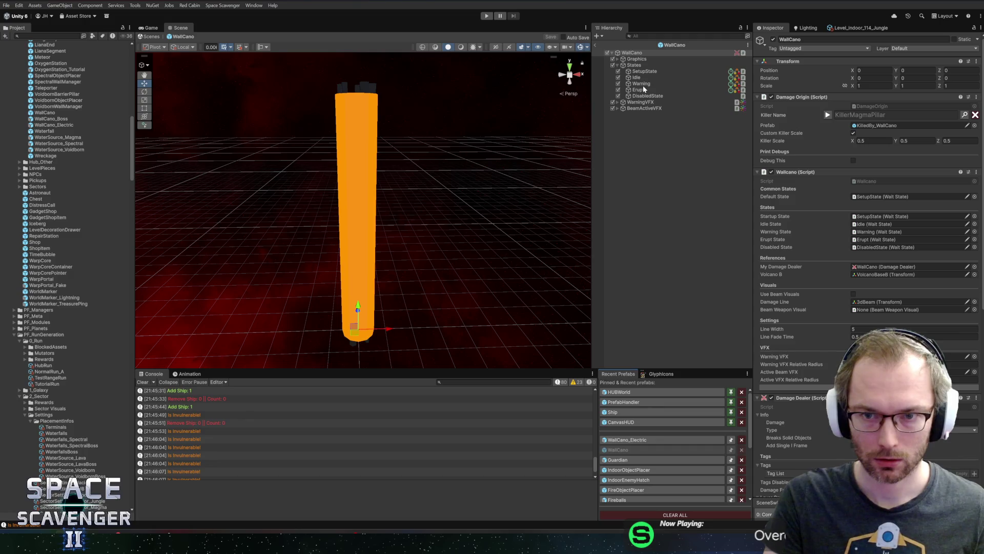
pyautogui.click(634, 66)
pyautogui.click(617, 59)
pyautogui.click(646, 71)
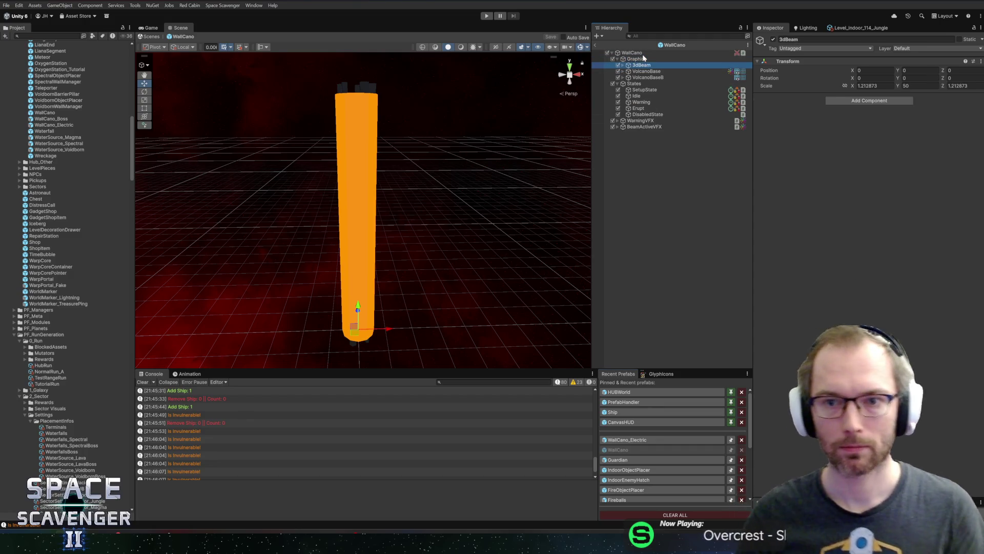
pyautogui.click(622, 71)
pyautogui.click(623, 83)
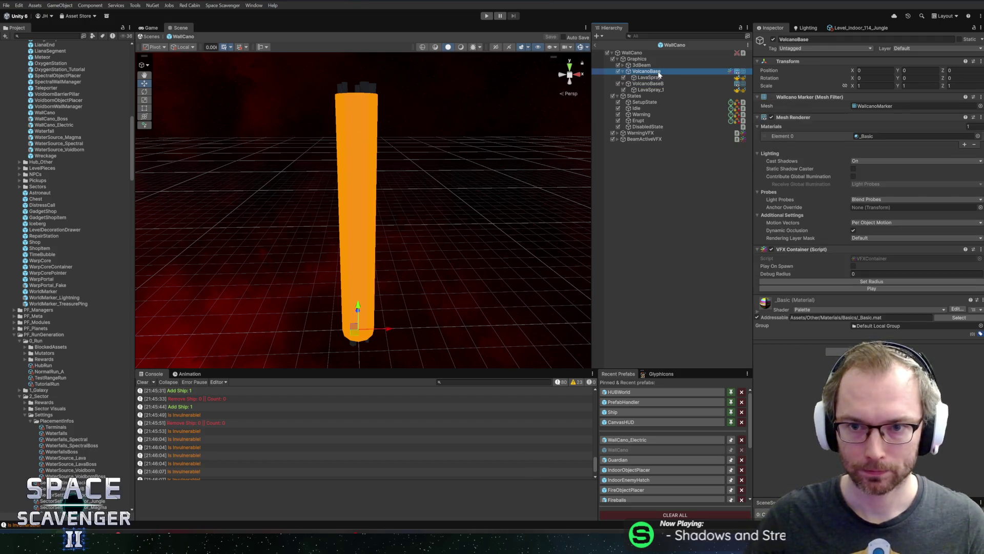
pyautogui.click(658, 85)
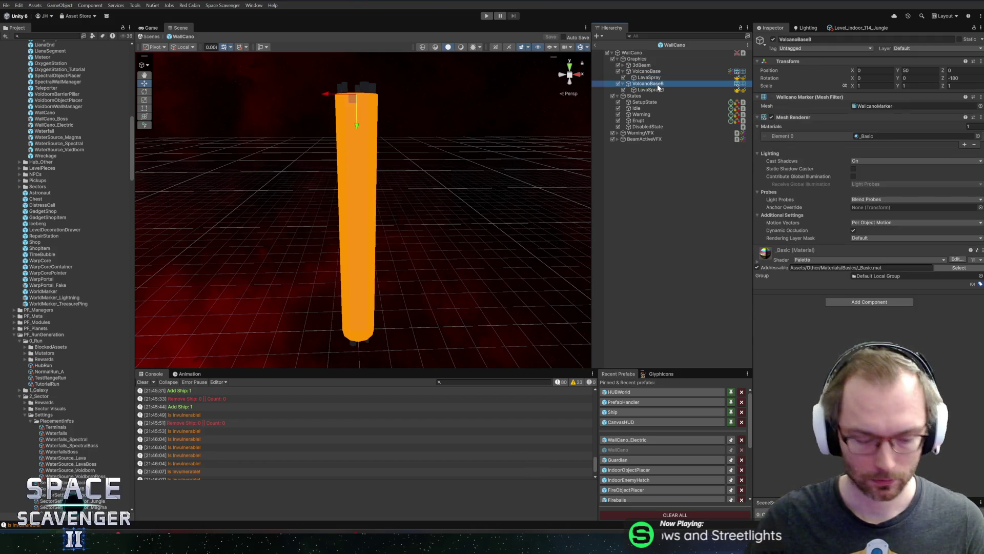
# - Nest a copy of VolcanoBase under it as MeshA, placed above LavaSpray
pyautogui.moveTo(639, 71); pyautogui.dragTo(639, 86)
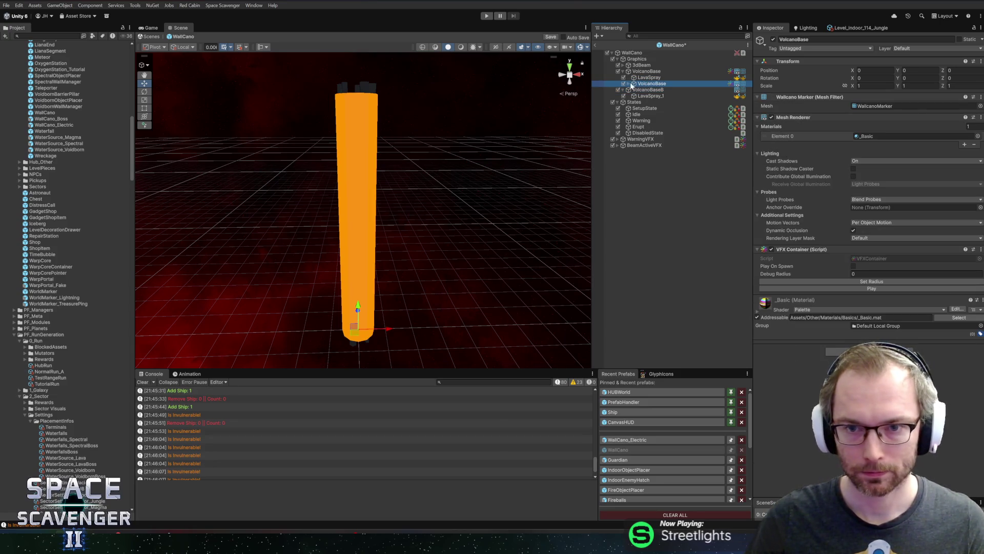
pyautogui.hotkey('ctrl', 'z')
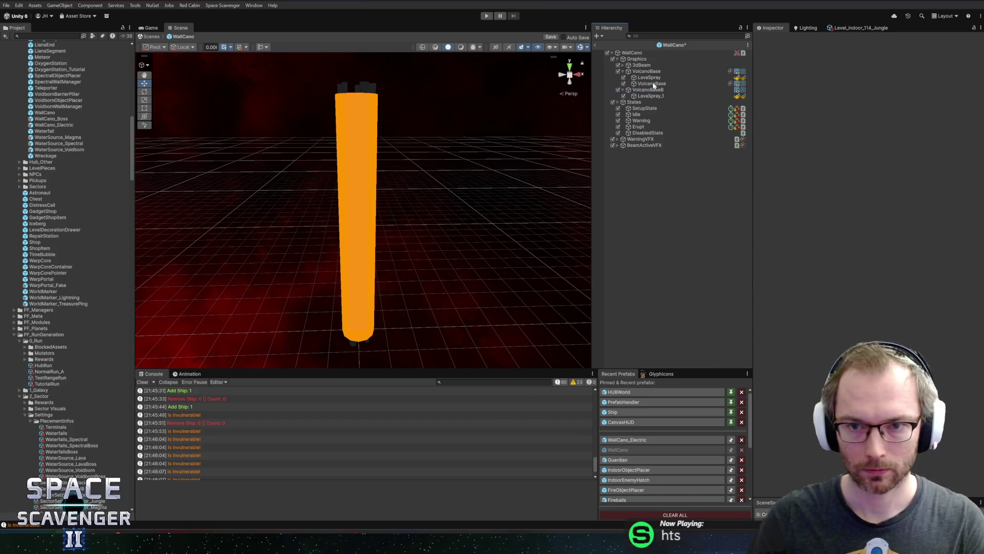
pyautogui.hotkey('ctrl', 'y')
pyautogui.press('F2')
pyautogui.write('MeshA')
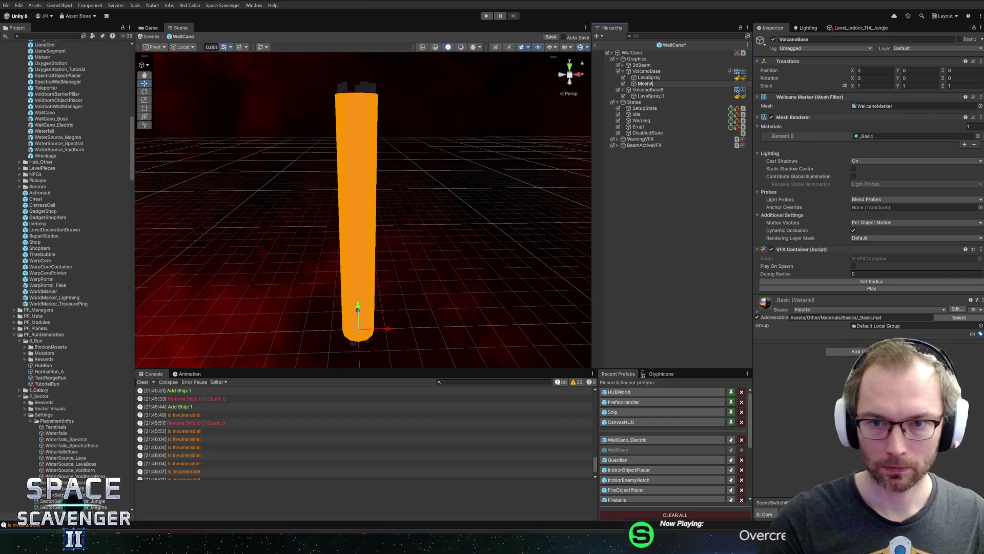
pyautogui.press('Return')
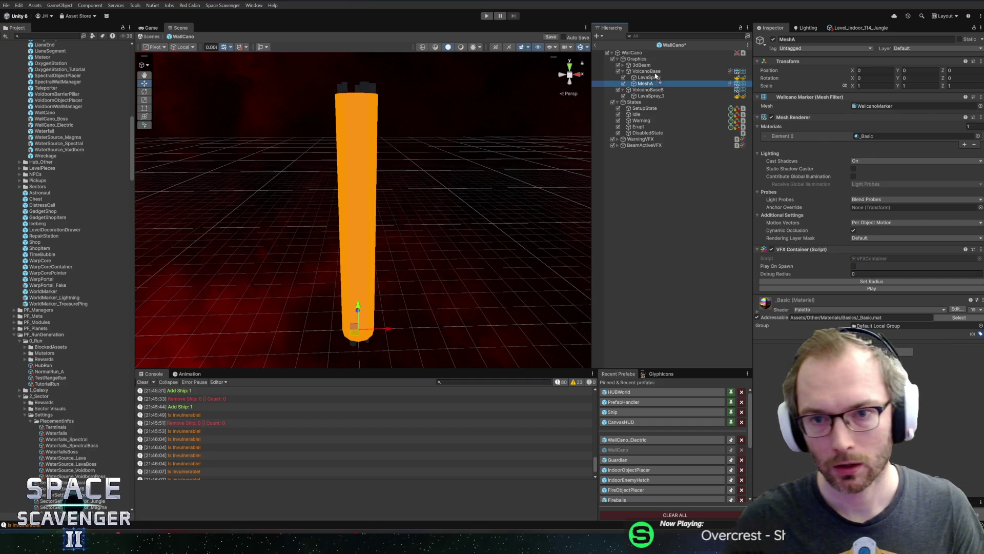
pyautogui.moveTo(659, 77); pyautogui.dragTo(651, 91)
# - Duplicate MeshA under VolcanoBaseB as MeshB, placed above LavaSpray_1
pyautogui.hotkey('ctrl', 'd')
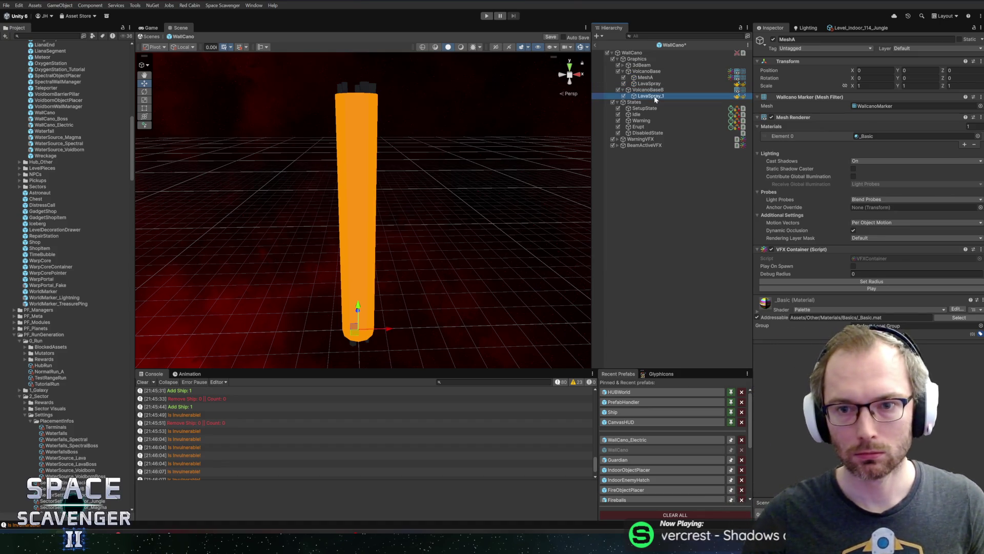
pyautogui.press('F2')
pyautogui.press('BackSpace')
pyautogui.write('B')
pyautogui.press('Return')
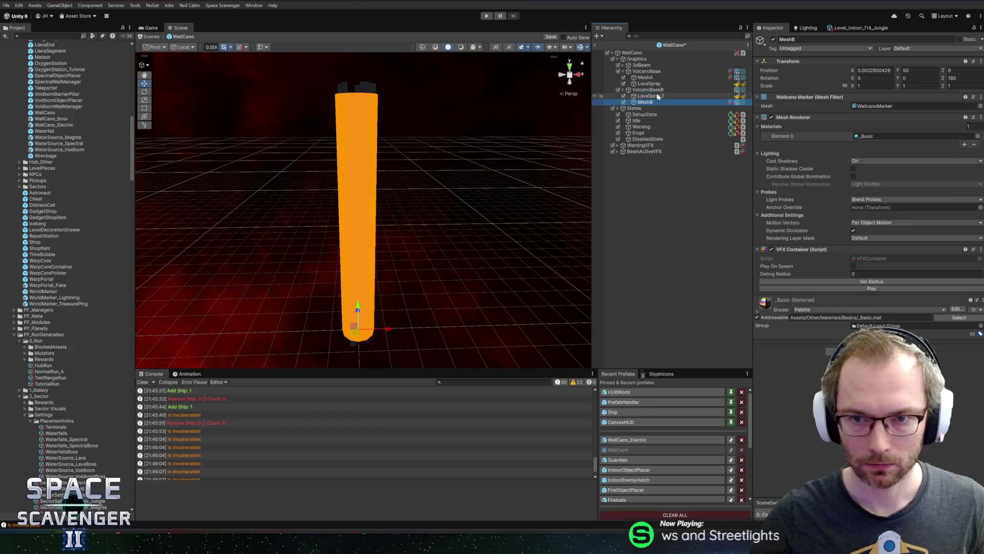
pyautogui.moveTo(658, 97); pyautogui.dragTo(657, 94)
# - Remove the Mesh Renderer and Mesh Filter components from VolcanoBase
pyautogui.click(652, 73)
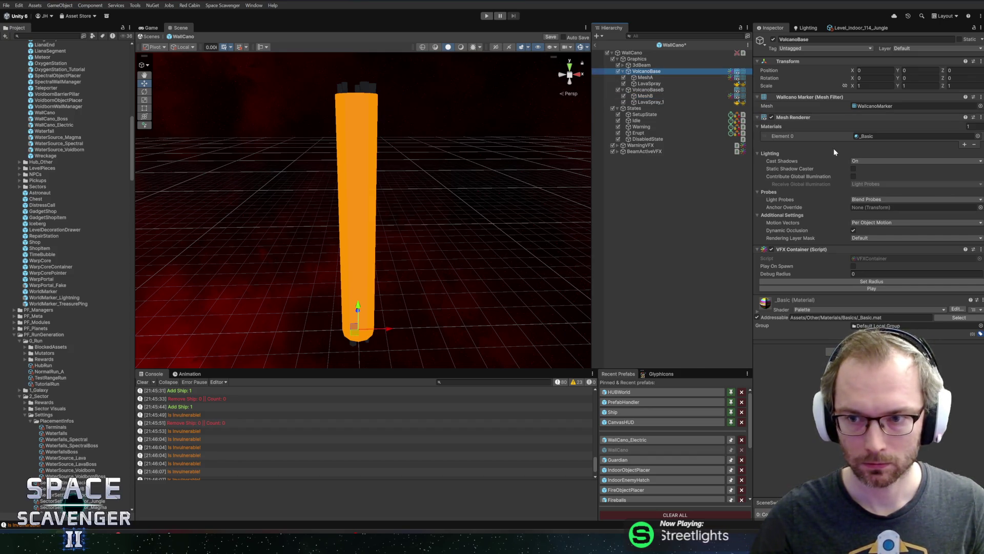
pyautogui.rightClick(799, 119)
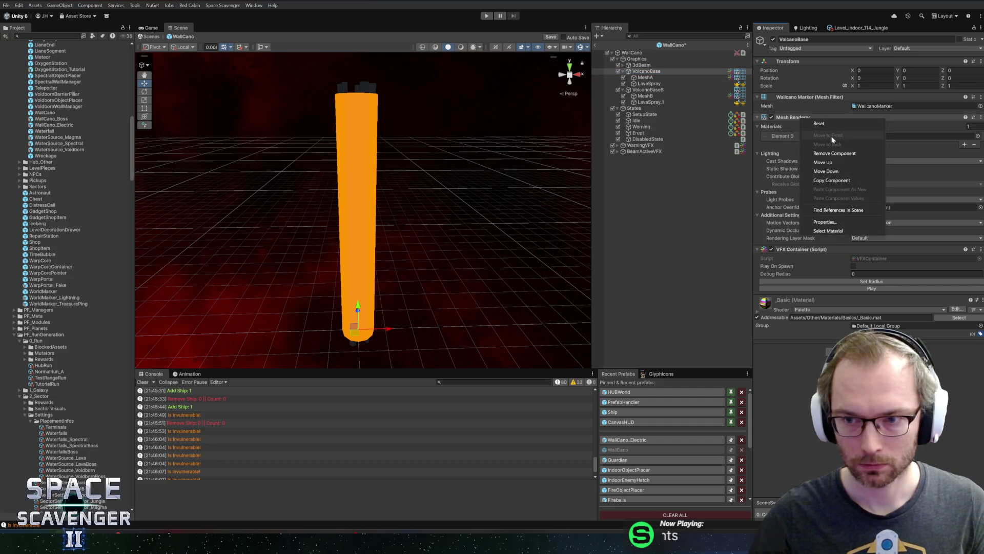
pyautogui.click(846, 153)
pyautogui.rightClick(815, 97)
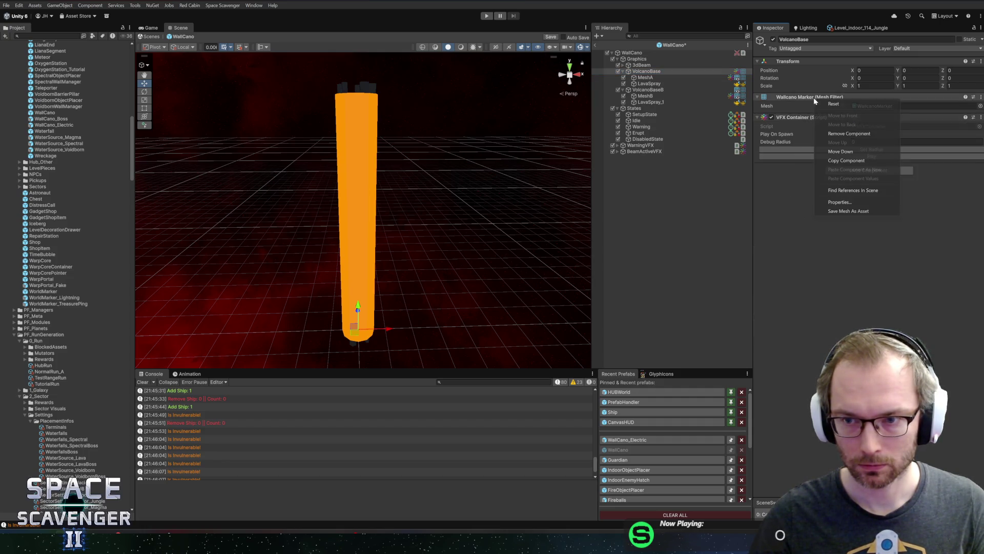
pyautogui.click(850, 135)
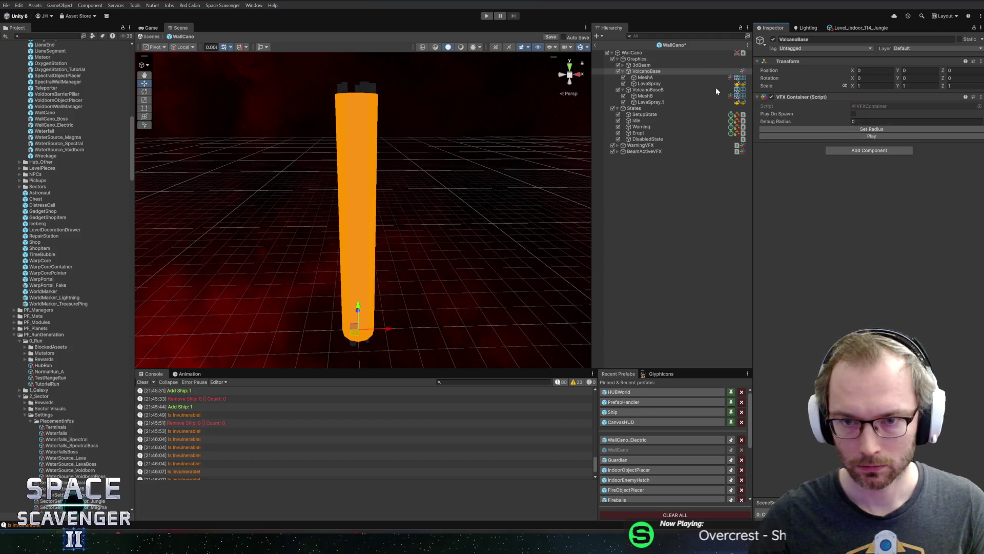
# - Remove the Mesh Renderer and Mesh Filter components from VolcanoBaseB
pyautogui.click(652, 90)
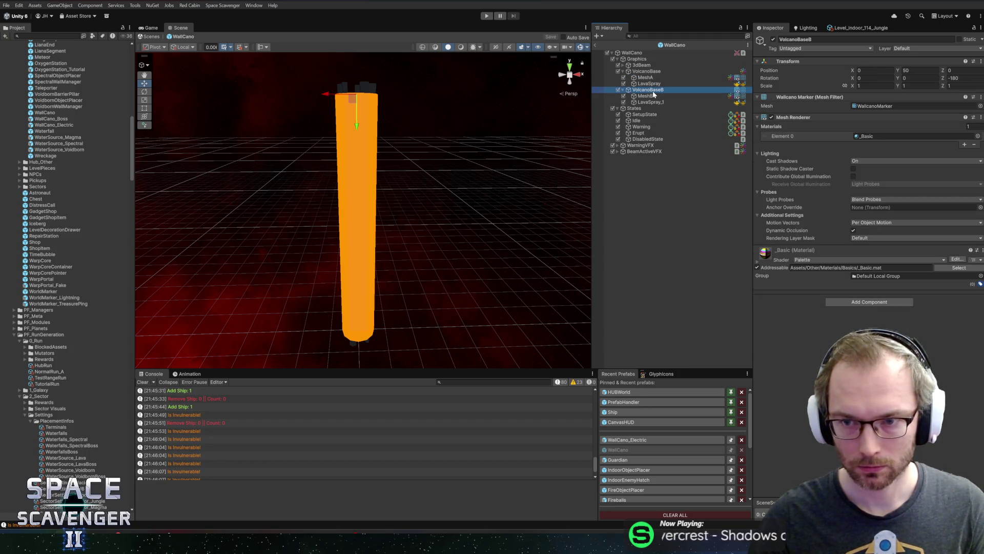
pyautogui.rightClick(782, 118)
pyautogui.click(835, 150)
pyautogui.rightClick(803, 98)
pyautogui.click(833, 132)
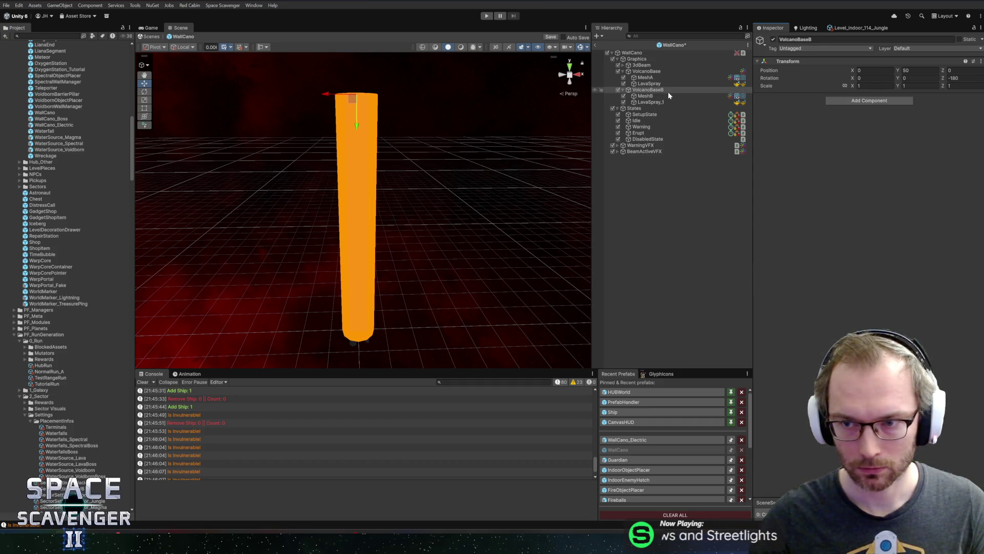
pyautogui.hotkey('ctrl', 'z')
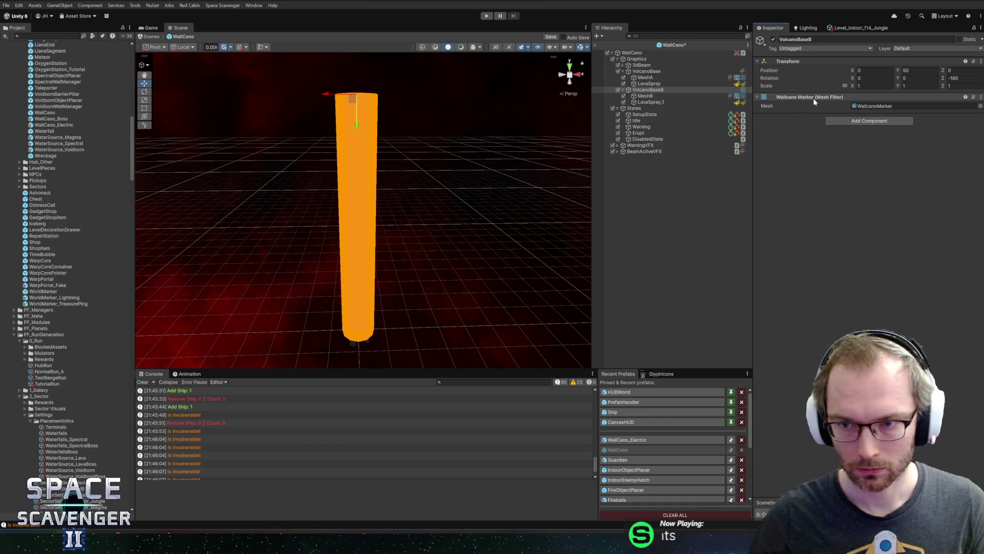
pyautogui.rightClick(795, 97)
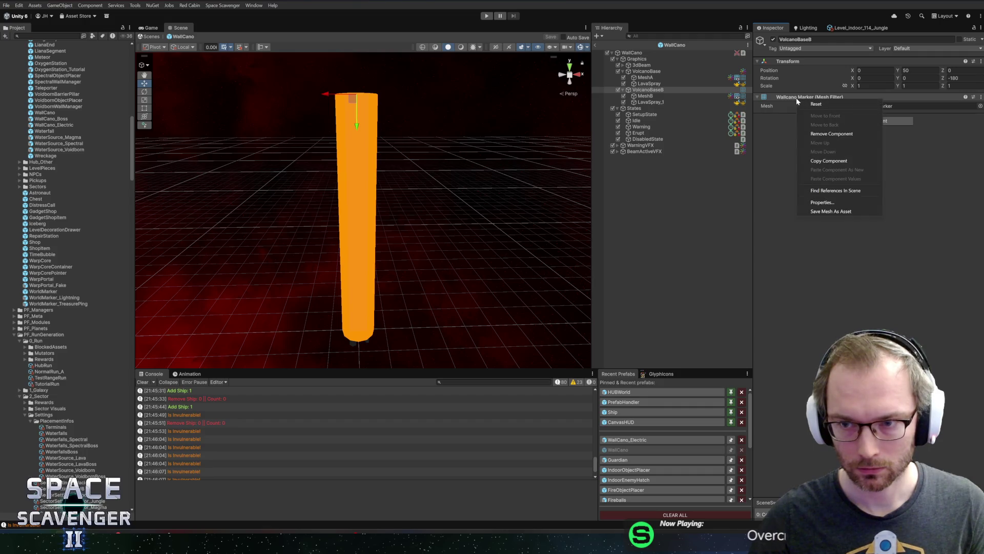
pyautogui.click(821, 134)
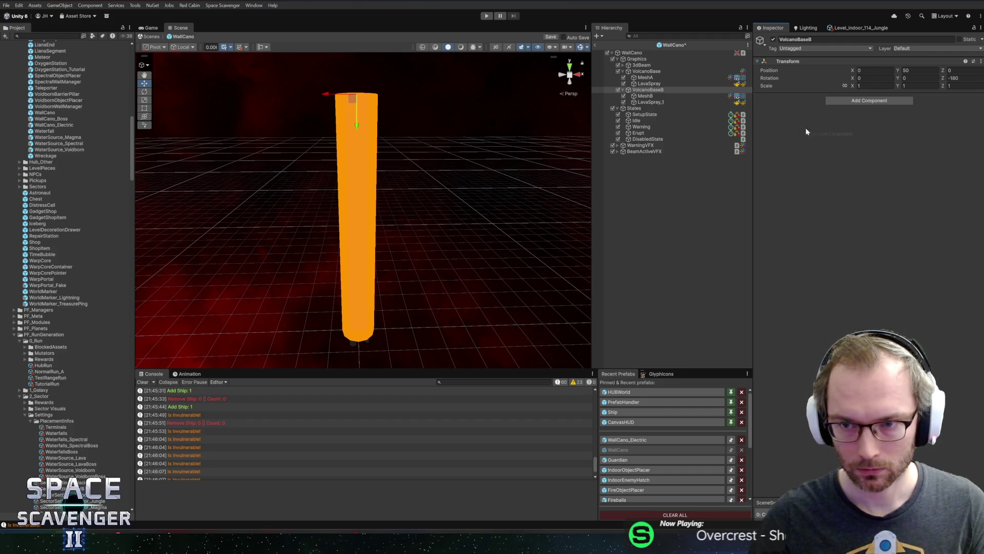
# - Set MeshB's Transform Position Y to 0
pyautogui.click(652, 96)
pyautogui.click(658, 90)
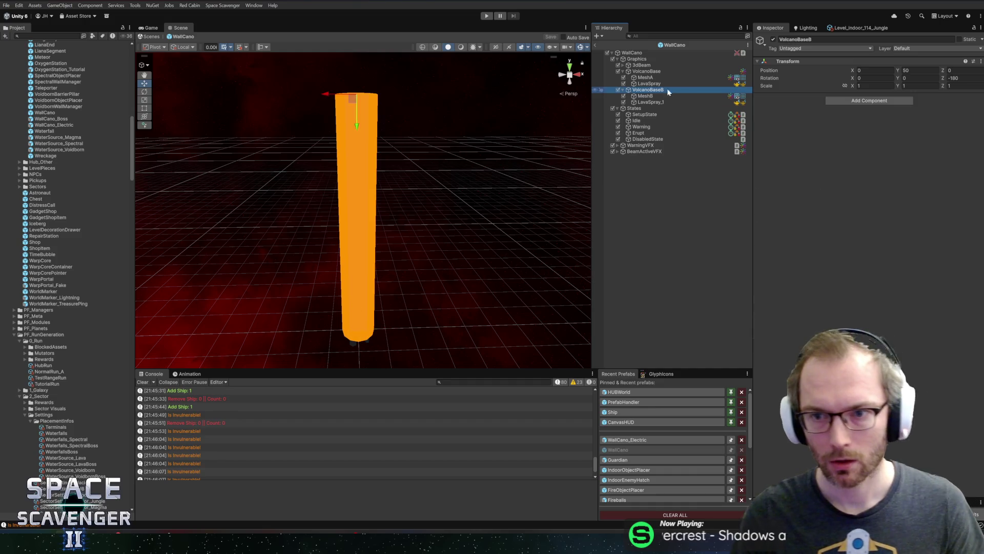
pyautogui.click(658, 98)
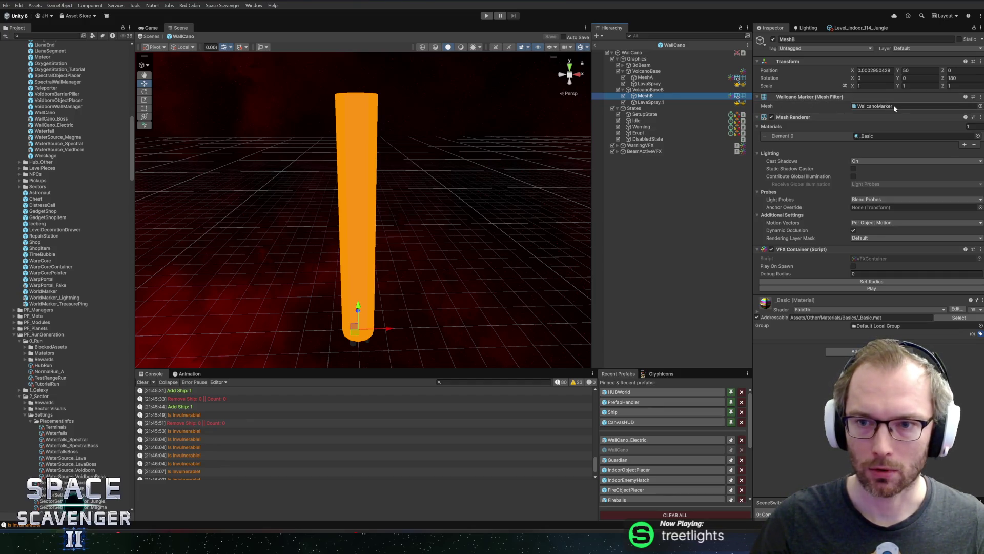
pyautogui.click(767, 105)
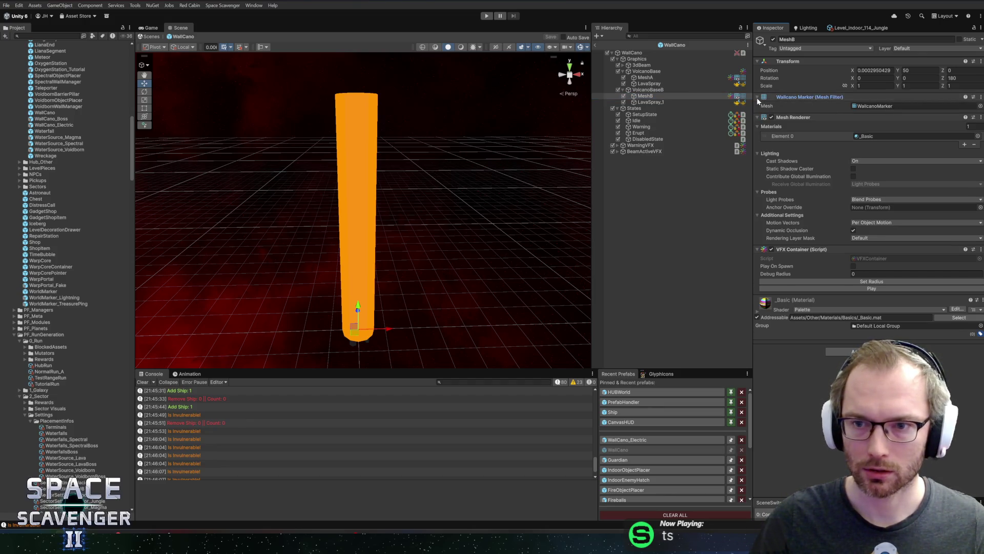
pyautogui.click(797, 119)
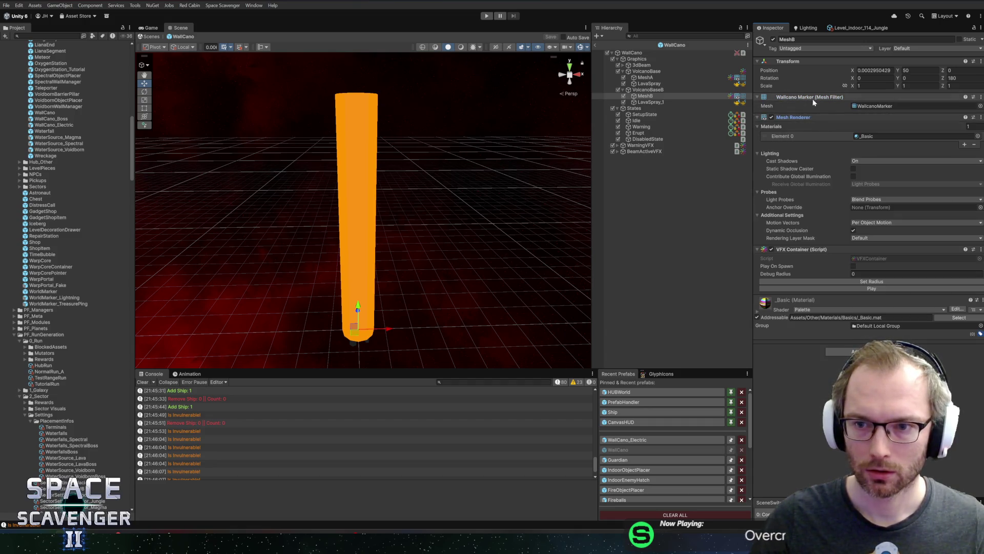
pyautogui.click(825, 118)
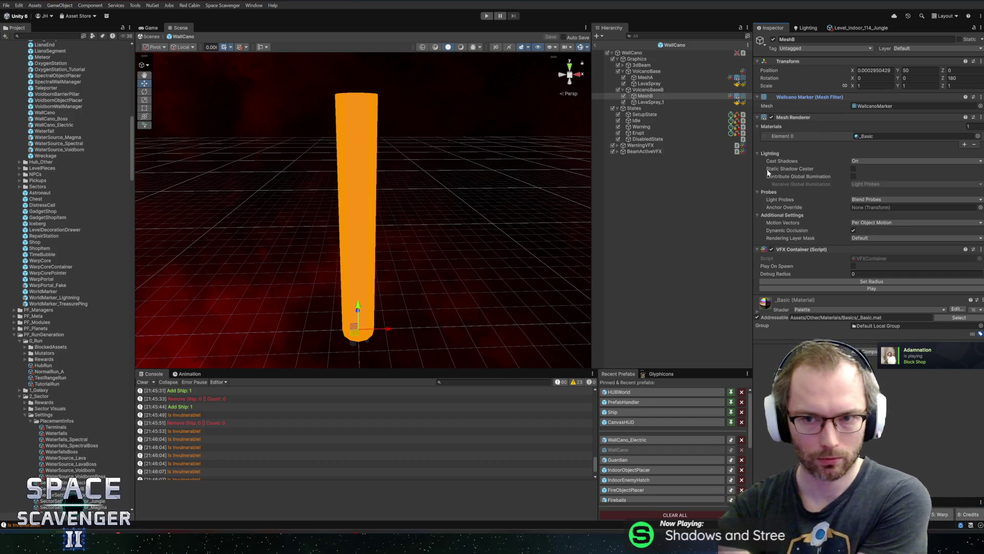
pyautogui.click(920, 70)
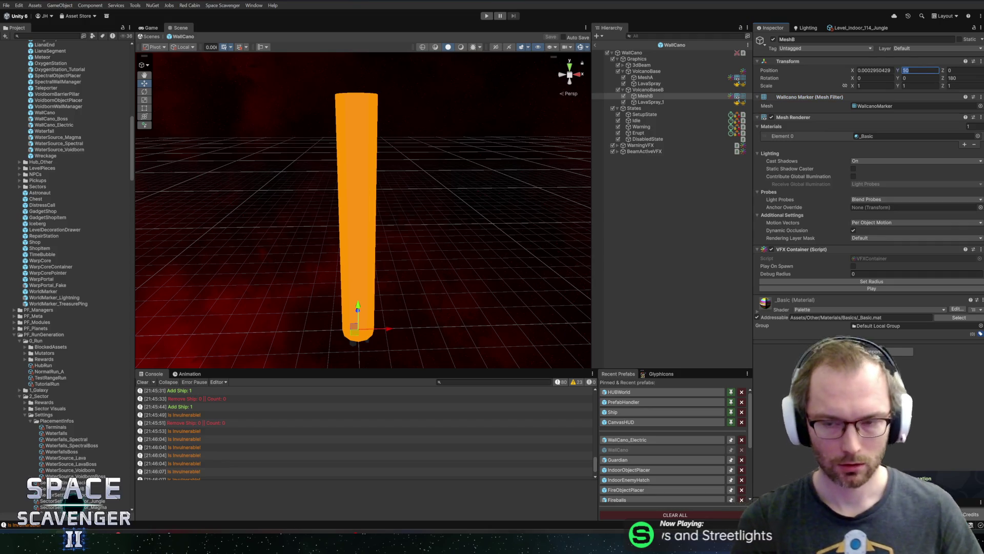
pyautogui.write('0')
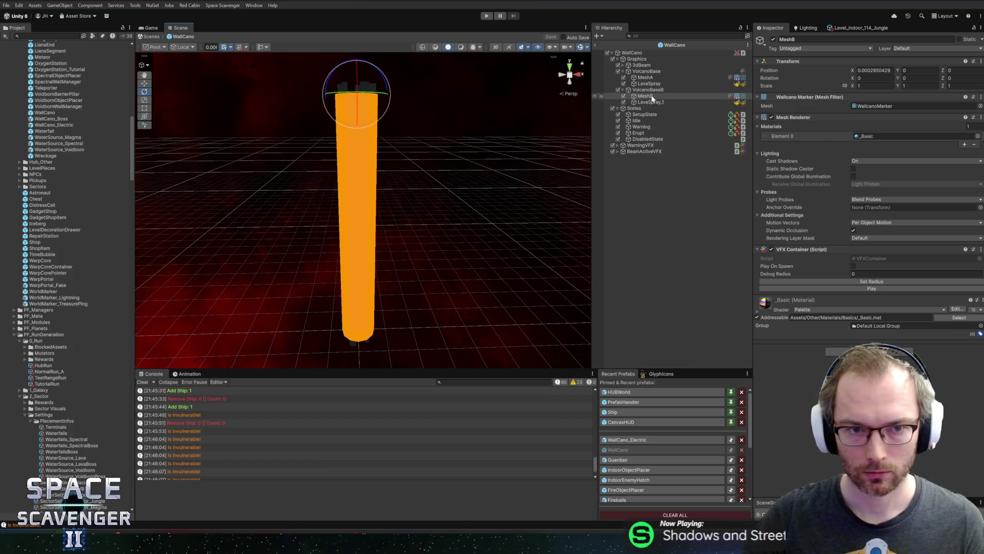
# - Select MeshA, orbit the Scene view to see the whole pillar, then open WallCano_Electric
pyautogui.click(652, 77)
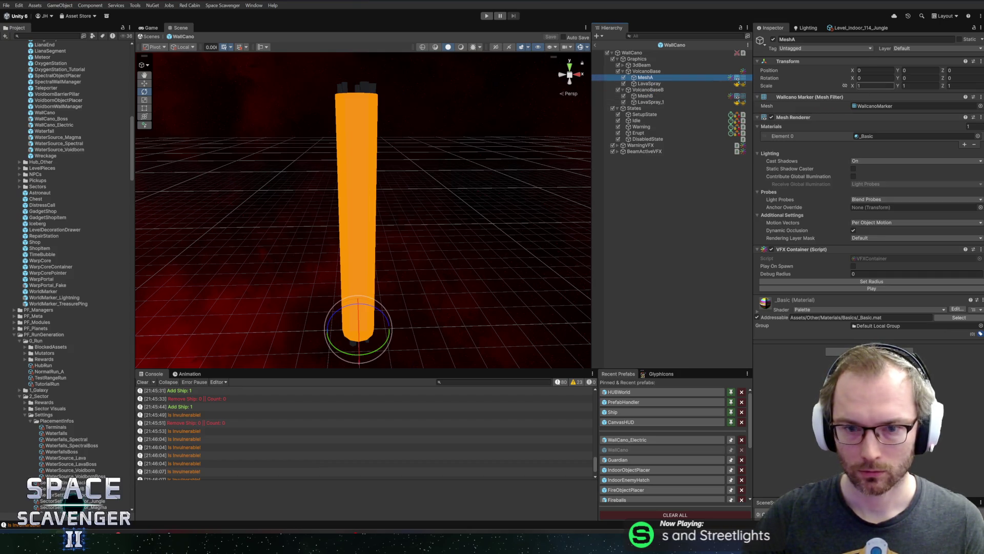
pyautogui.moveTo(518, 208)
pyautogui.mouseDown()
pyautogui.moveTo(511, 169)
pyautogui.moveTo(485, 164)
pyautogui.mouseUp()
pyautogui.moveTo(494, 245)
pyautogui.mouseDown()
pyautogui.moveTo(507, 219)
pyautogui.moveTo(502, 195)
pyautogui.mouseUp()
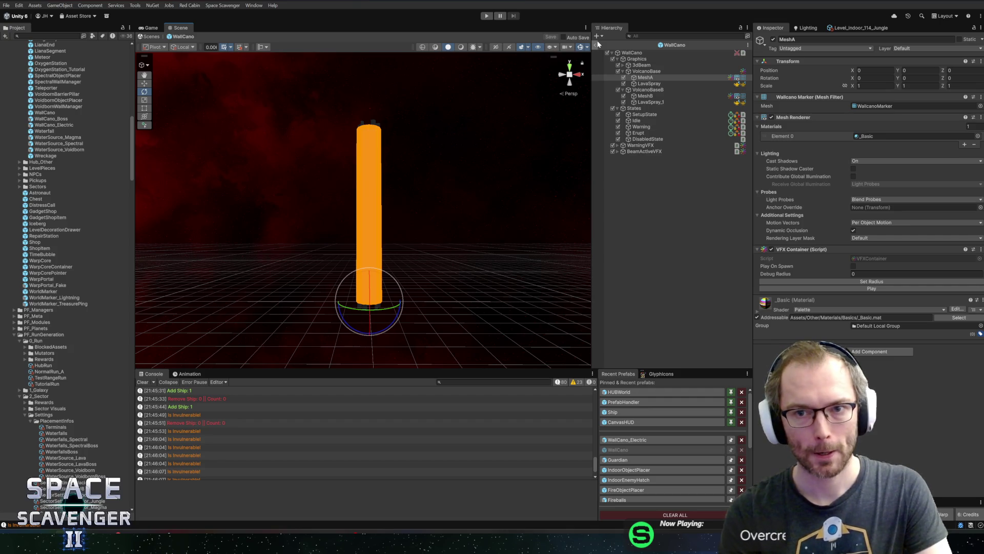
pyautogui.click(634, 438)
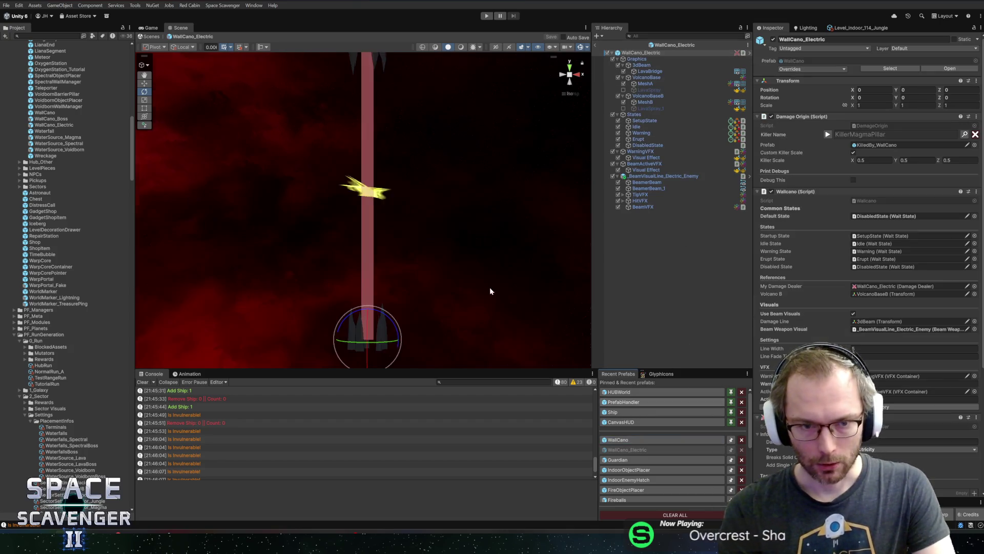
# - Assign the IndoorZapper mesh to MeshA's Mesh Filter, searching 'za'
pyautogui.click(665, 83)
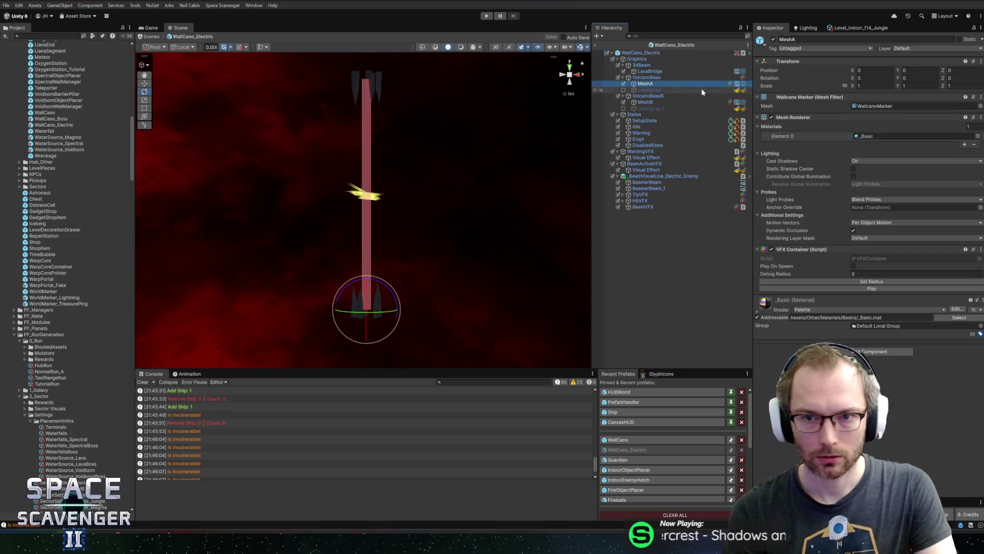
pyautogui.click(979, 106)
pyautogui.write('za')
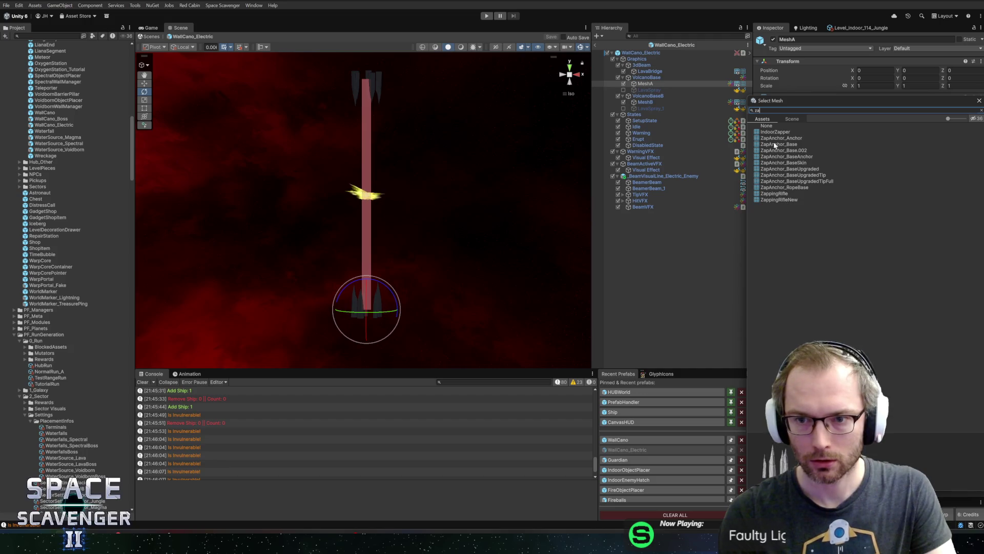
pyautogui.click(776, 128)
pyautogui.doubleClick(776, 132)
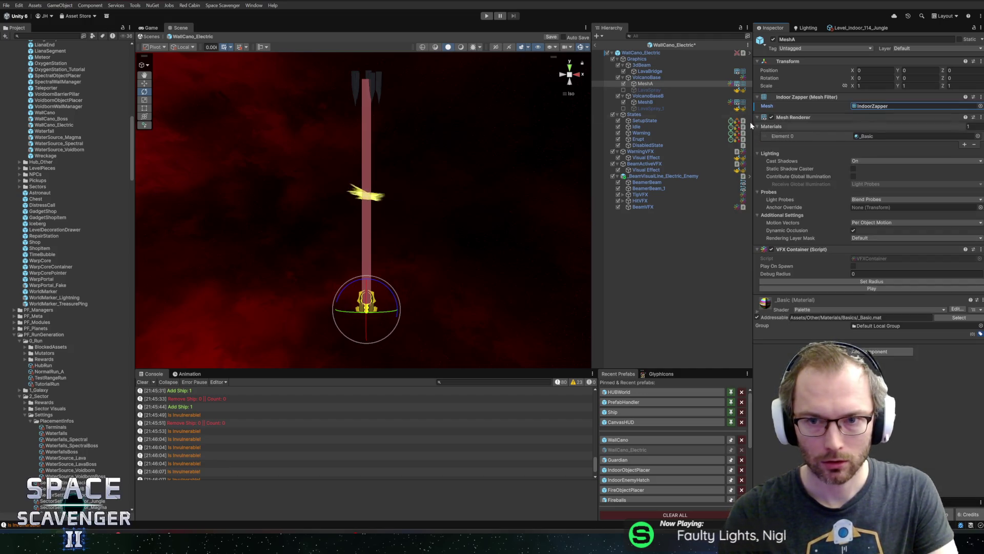
# - Assign IndoorZapper to MeshB as well, then reopen the WallCano prefab
pyautogui.click(668, 103)
pyautogui.click(980, 106)
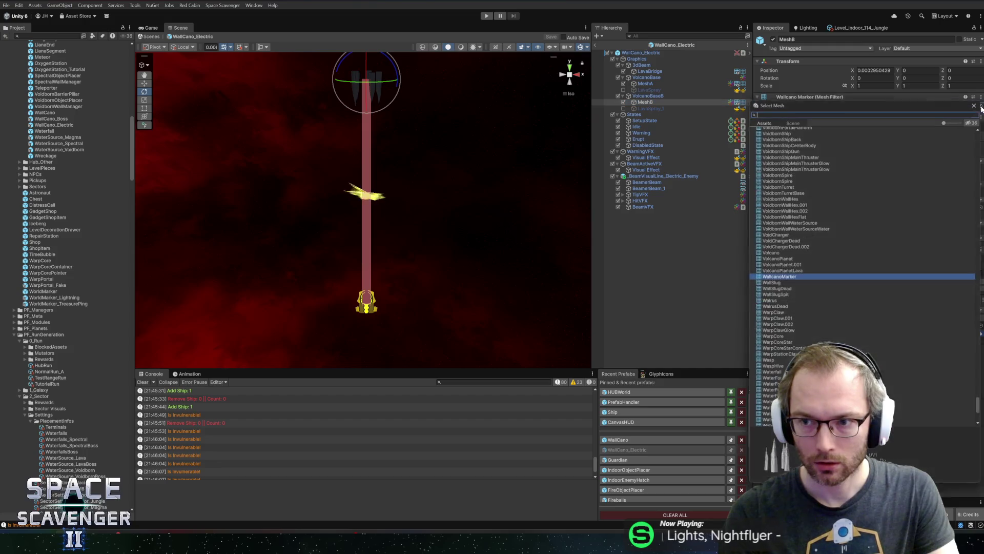
pyautogui.write('zap')
pyautogui.doubleClick(775, 132)
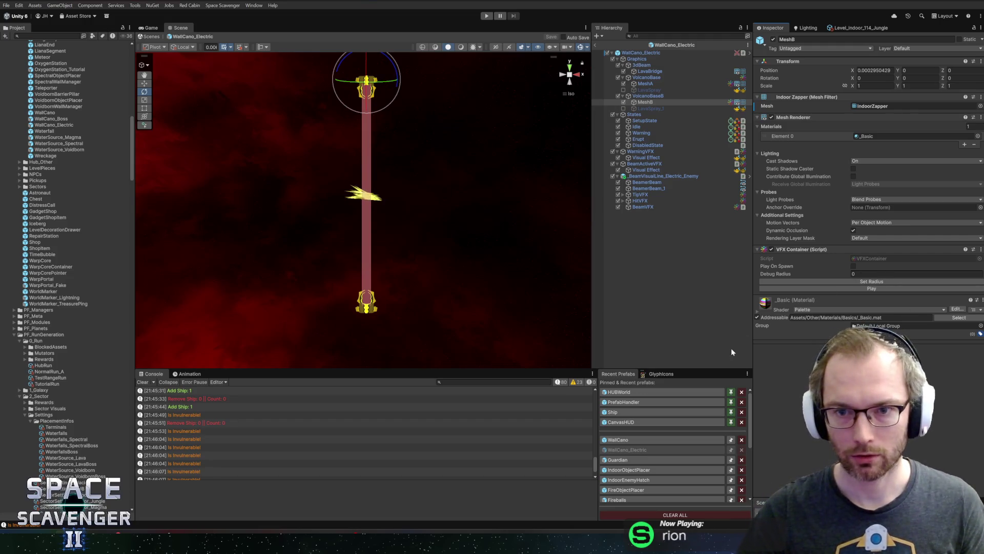
pyautogui.click(640, 442)
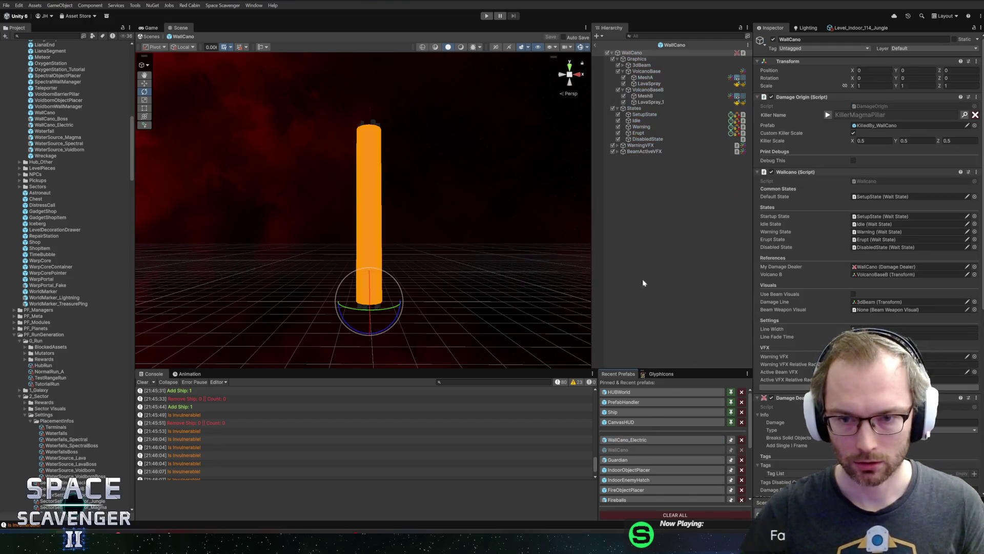
# - Remove the VFX Container component from WallCano's MeshA and MeshB
pyautogui.click(646, 78)
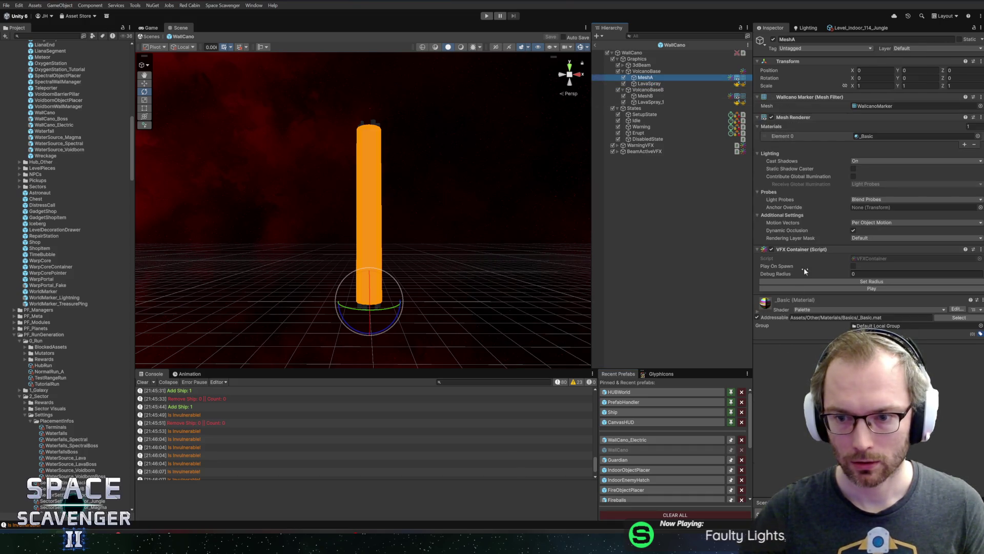
pyautogui.rightClick(809, 255)
pyautogui.click(830, 286)
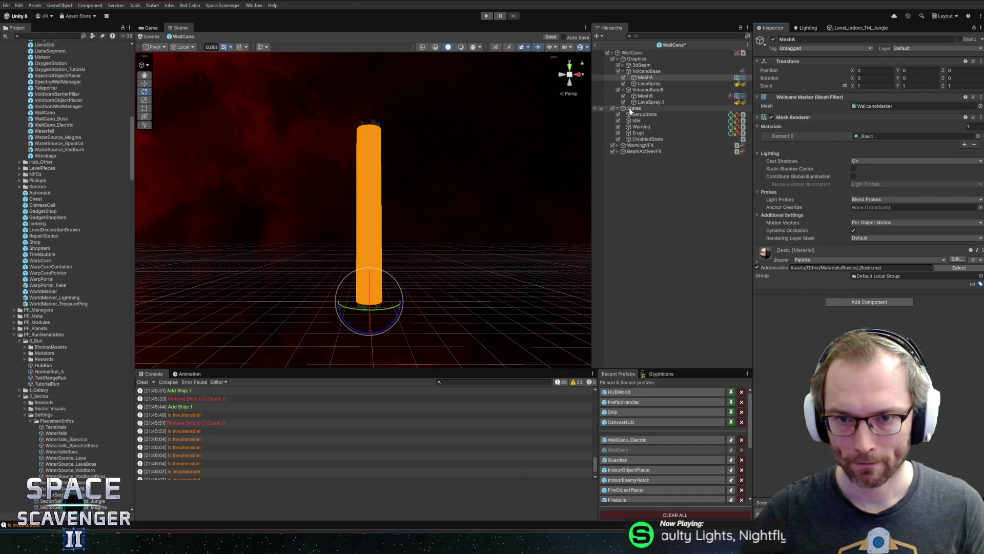
pyautogui.click(646, 97)
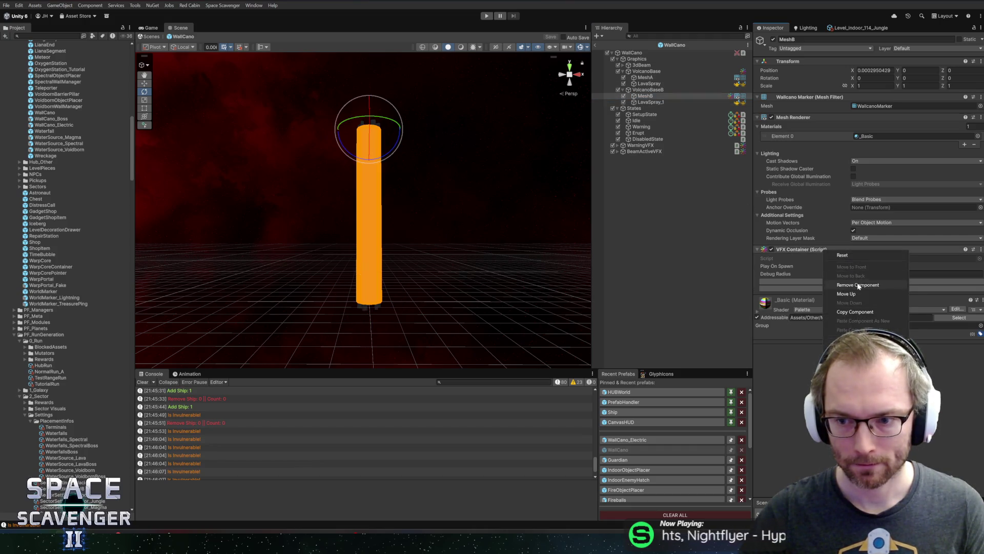
pyautogui.click(834, 284)
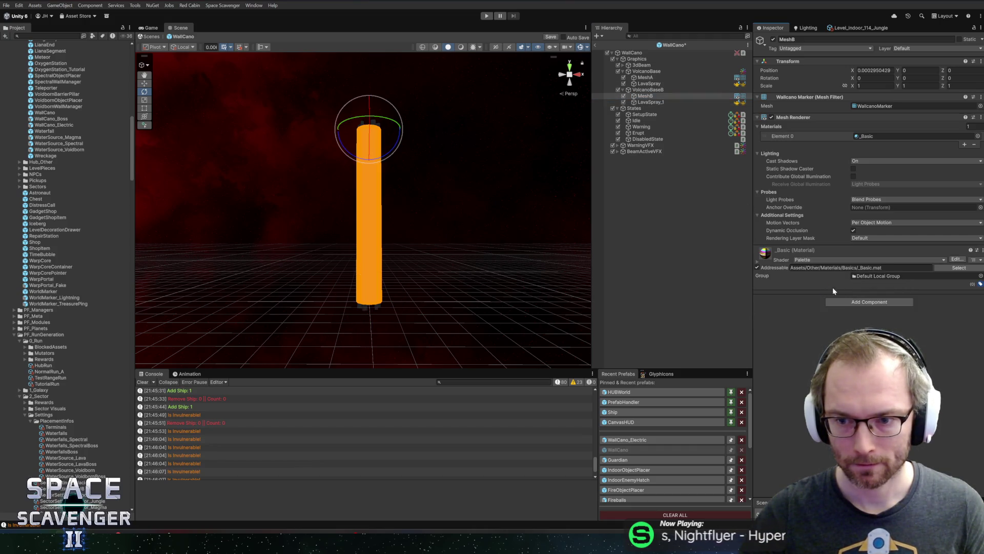
# - In WallCano_Electric, add a Rotation component to MeshA and open its space choices
pyautogui.click(633, 442)
pyautogui.click(645, 83)
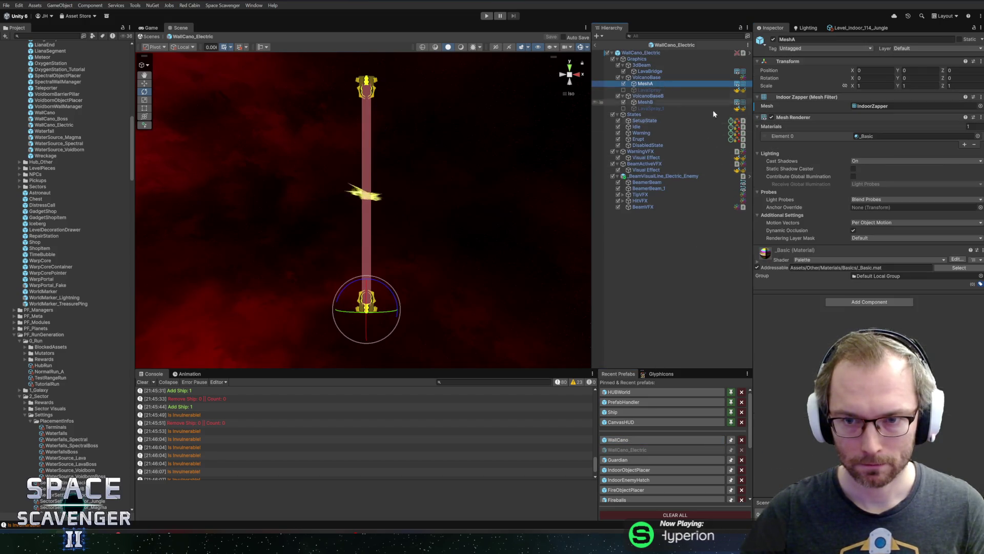
pyautogui.click(865, 302)
pyautogui.write('rotatio')
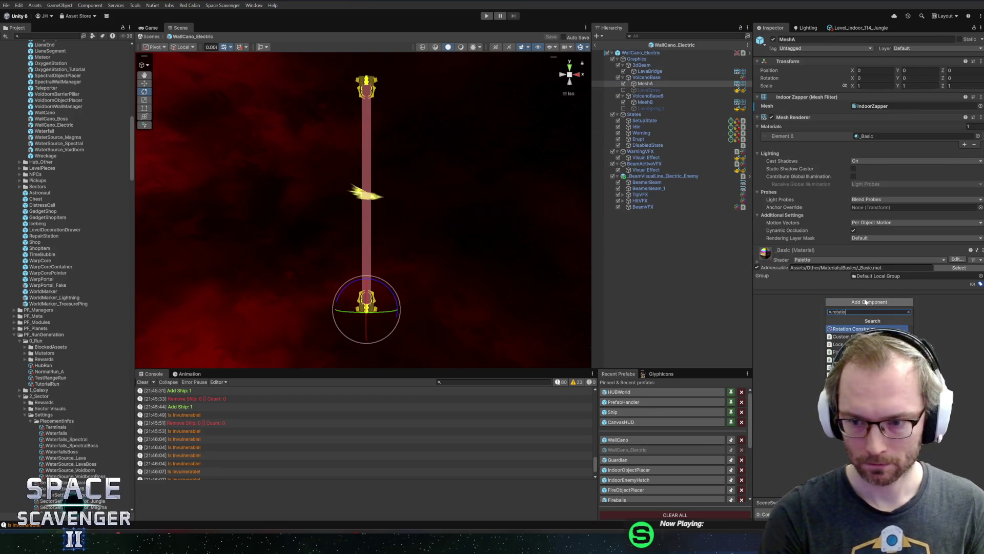
pyautogui.press('Down')
pyautogui.press('Down')
pyautogui.press('Down')
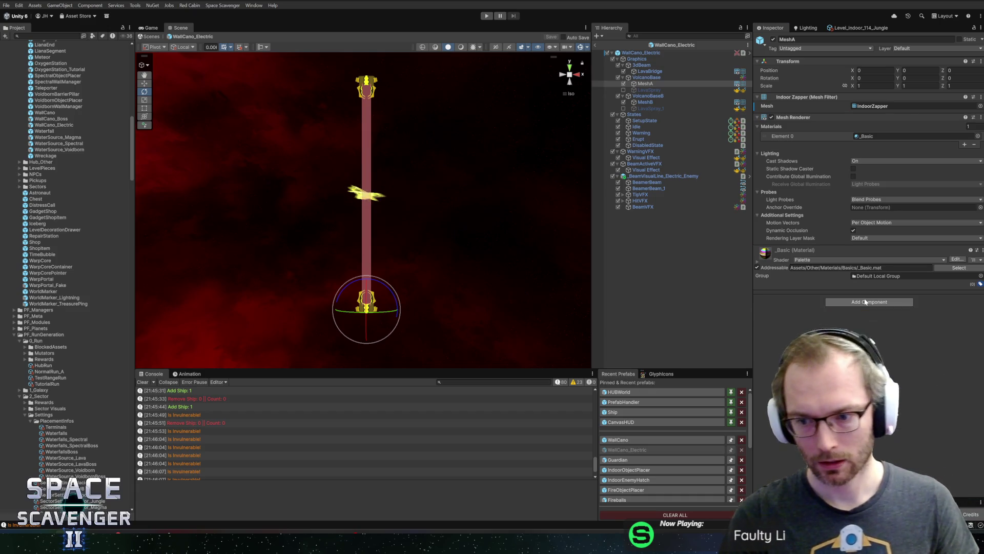
pyautogui.press('Return')
pyautogui.click(889, 274)
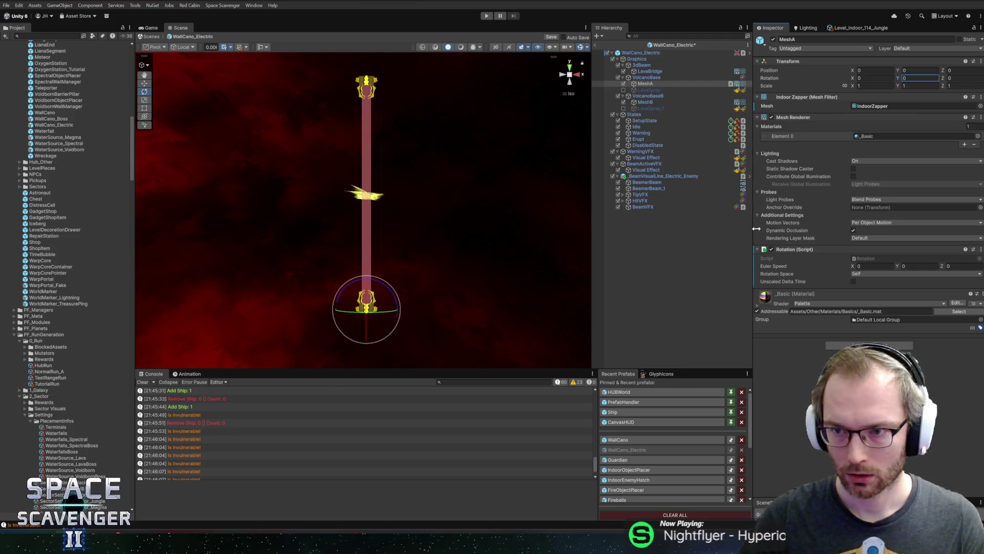
# - Set MeshA's Rotation Euler Speed Y to 180, save, and copy the Rotation component
pyautogui.write('180')
pyautogui.hotkey('ctrl', 's')
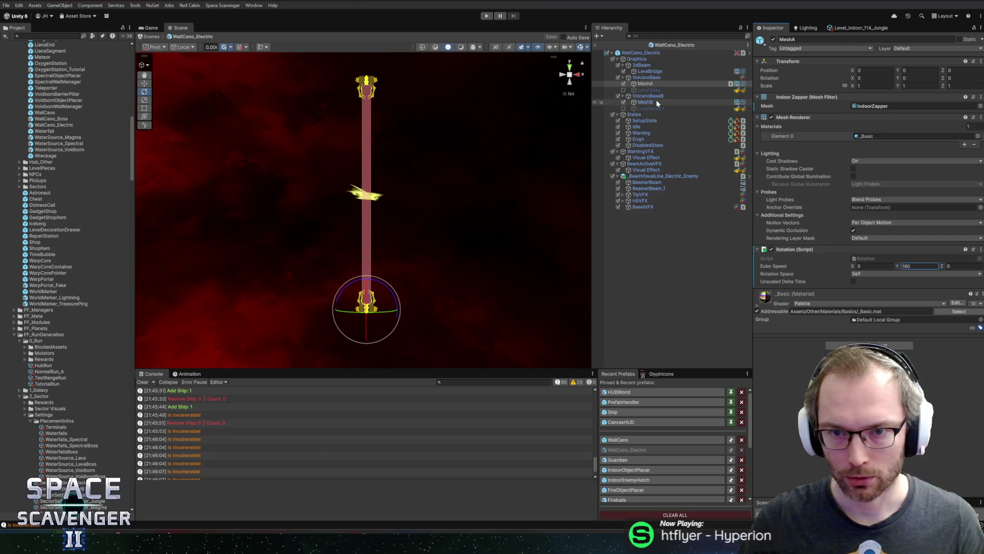
pyautogui.rightClick(806, 250)
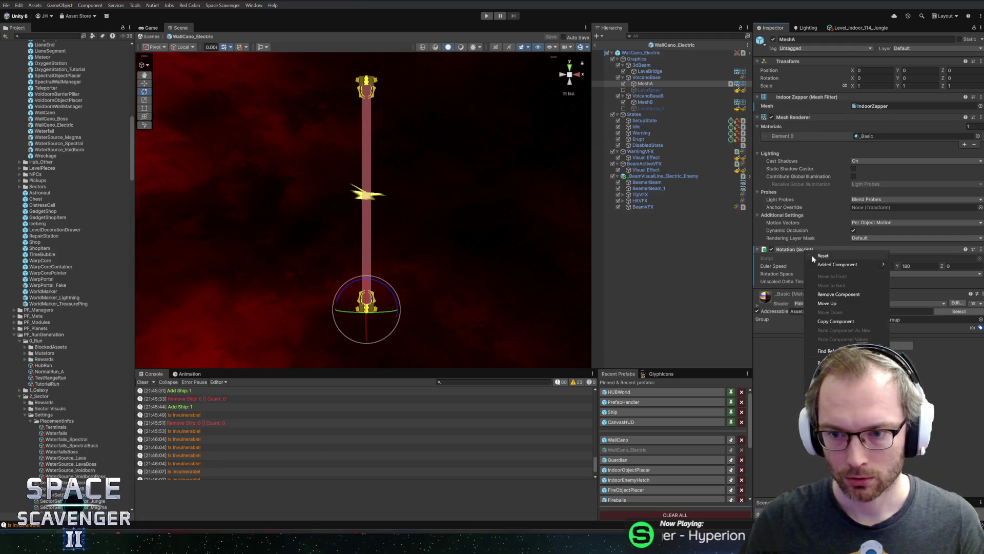
pyautogui.click(838, 322)
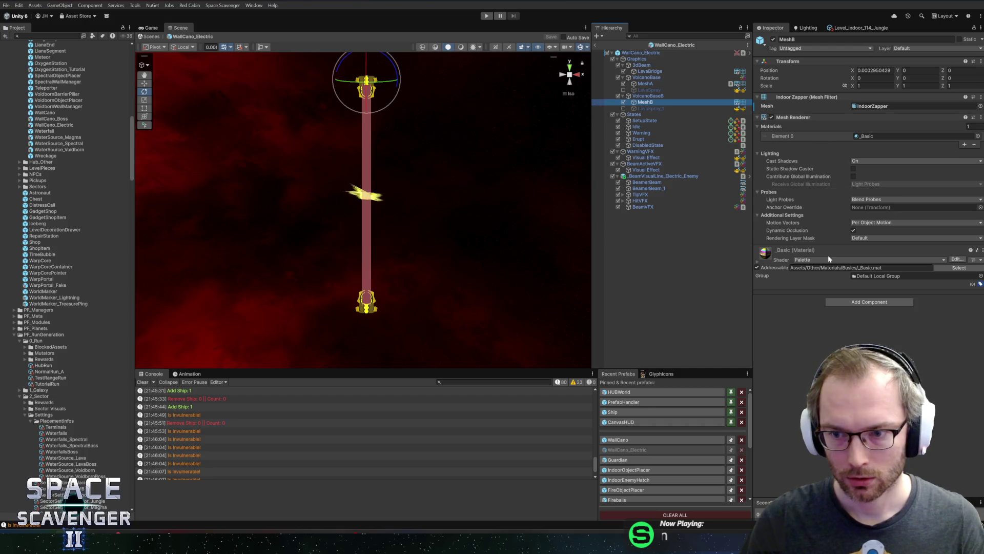
# - Paste the Rotation component onto MeshB and exit prefab mode to the scene
pyautogui.rightClick(832, 115)
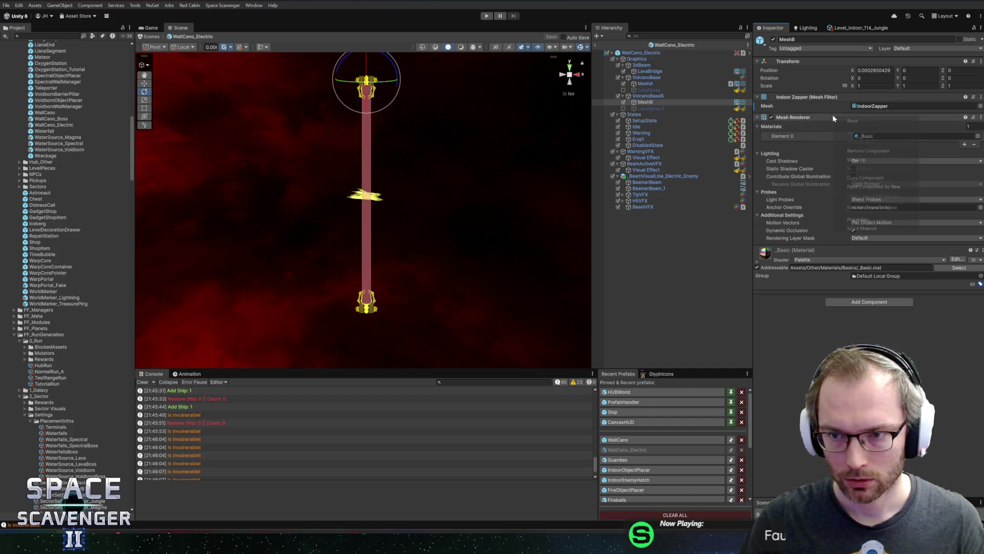
pyautogui.click(872, 187)
pyautogui.click(596, 44)
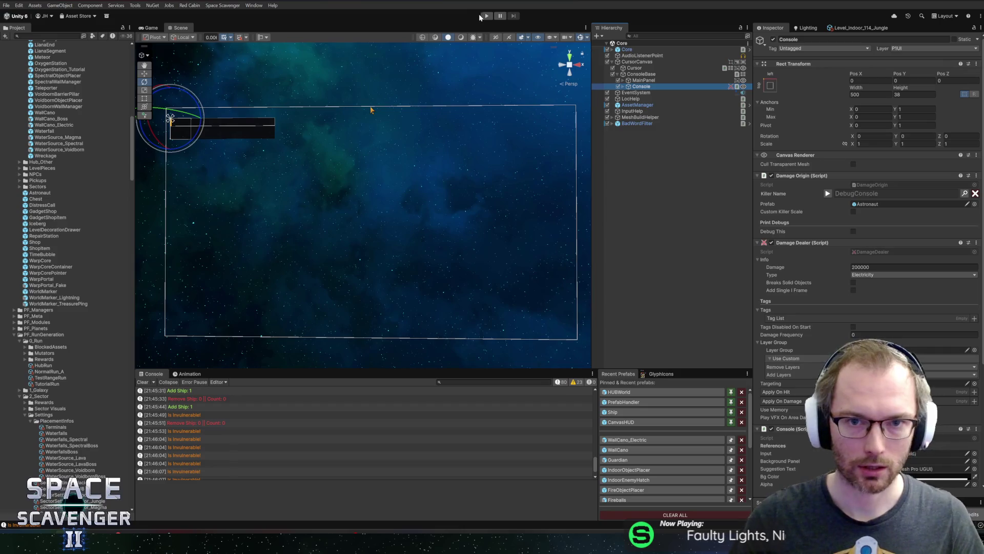
pyautogui.click(485, 16)
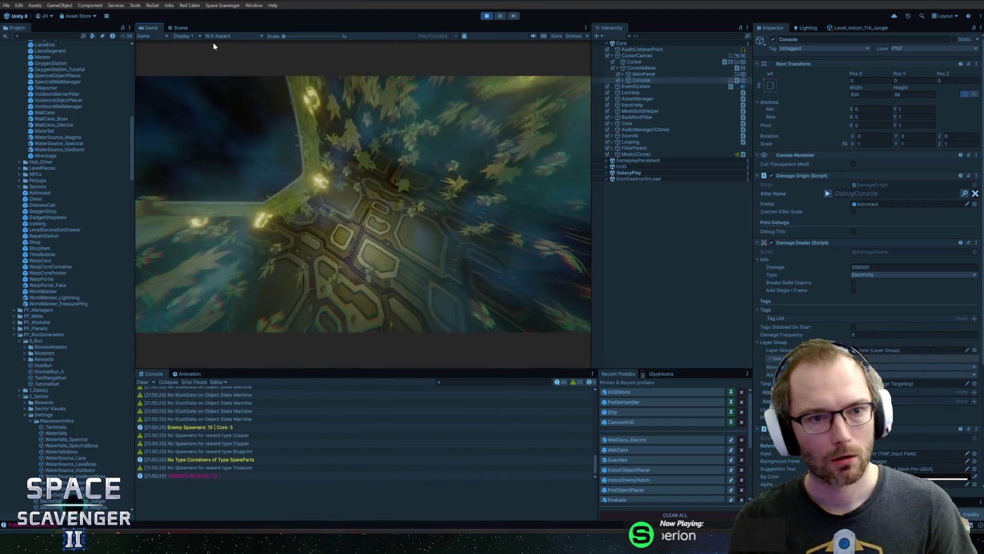
pyautogui.hotkey('shift', 'space')
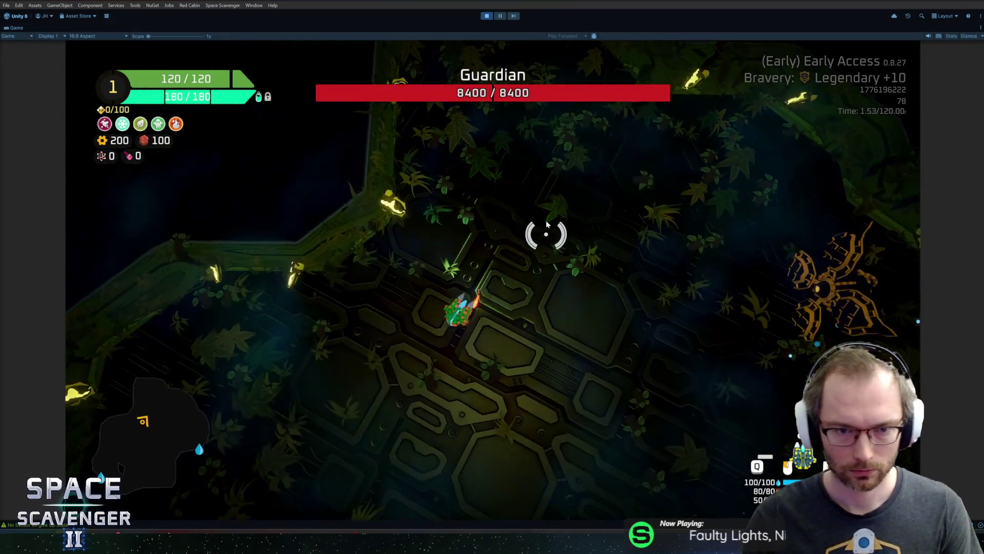
pyautogui.press('w')
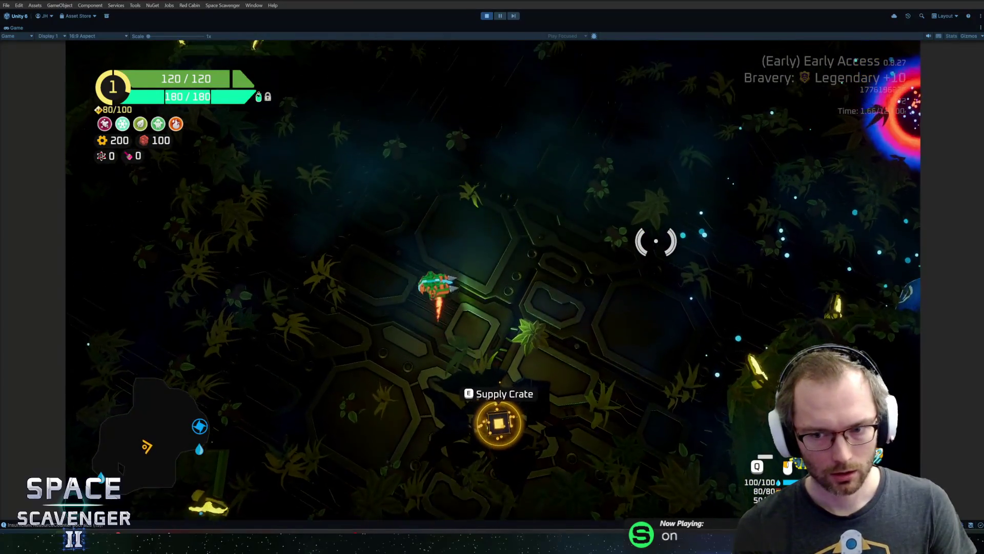
pyautogui.hotkey('ctrl', 'p')
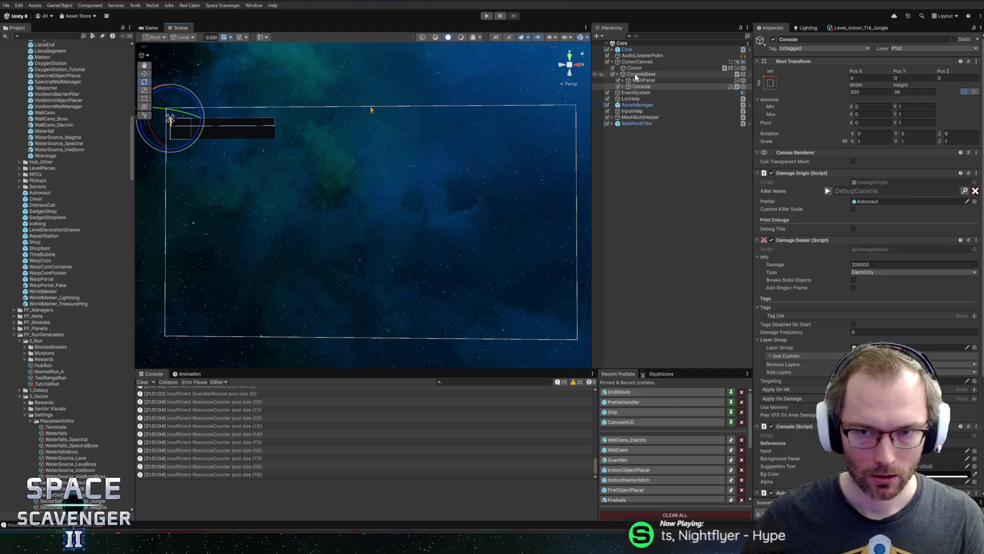
# - Open WallCano_Electric, search MeshB's Add Component list for 'state', and cancel without adding
pyautogui.click(630, 439)
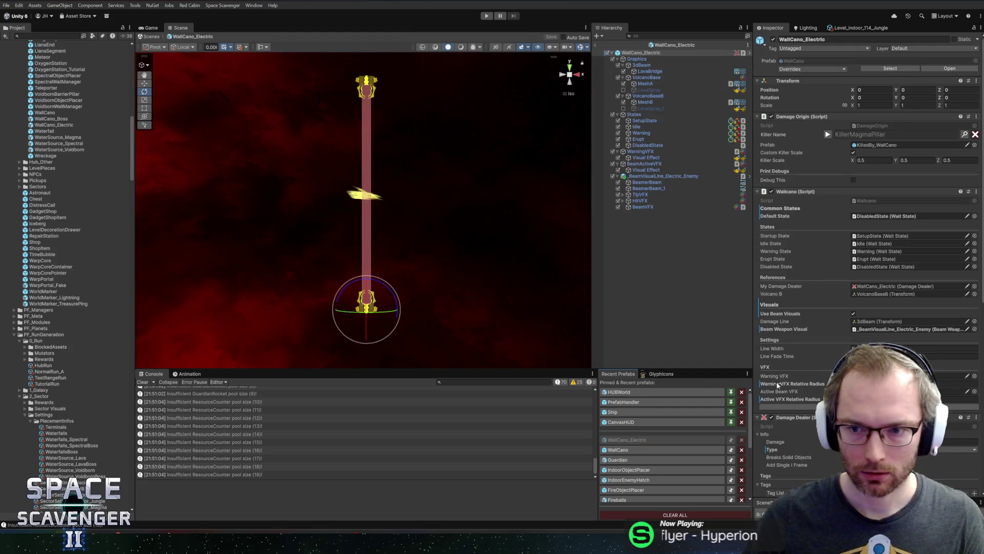
pyautogui.click(645, 102)
pyautogui.click(841, 345)
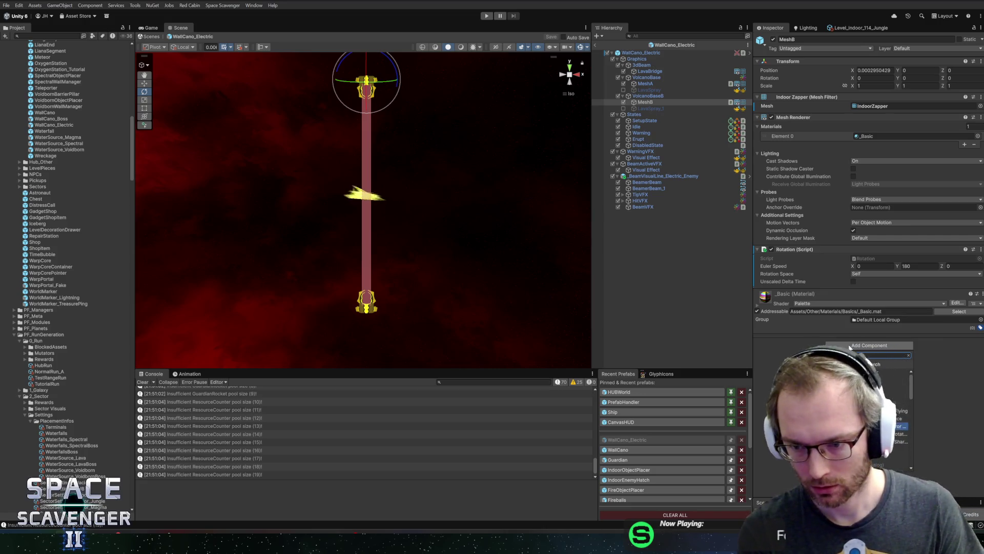
pyautogui.write('state')
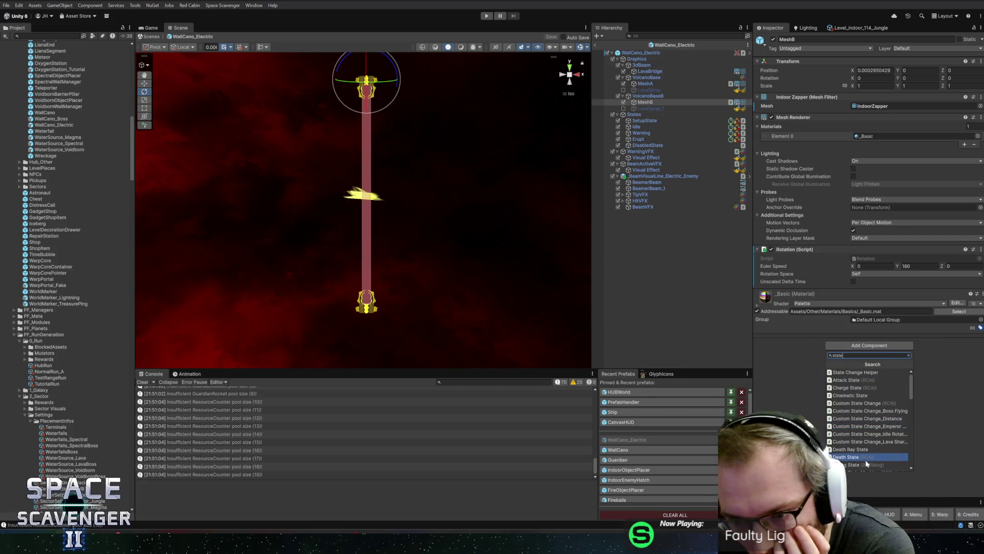
pyautogui.scroll(-2, 914, 385)
pyautogui.moveTo(914, 386)
pyautogui.mouseDown()
pyautogui.moveTo(913, 454)
pyautogui.moveTo(908, 364)
pyautogui.mouseUp()
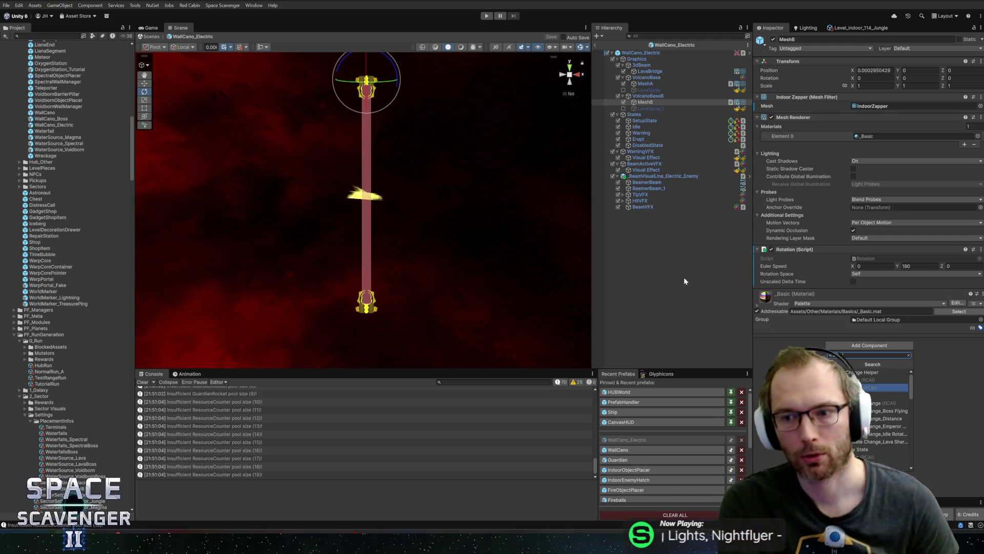
pyautogui.press('Escape')
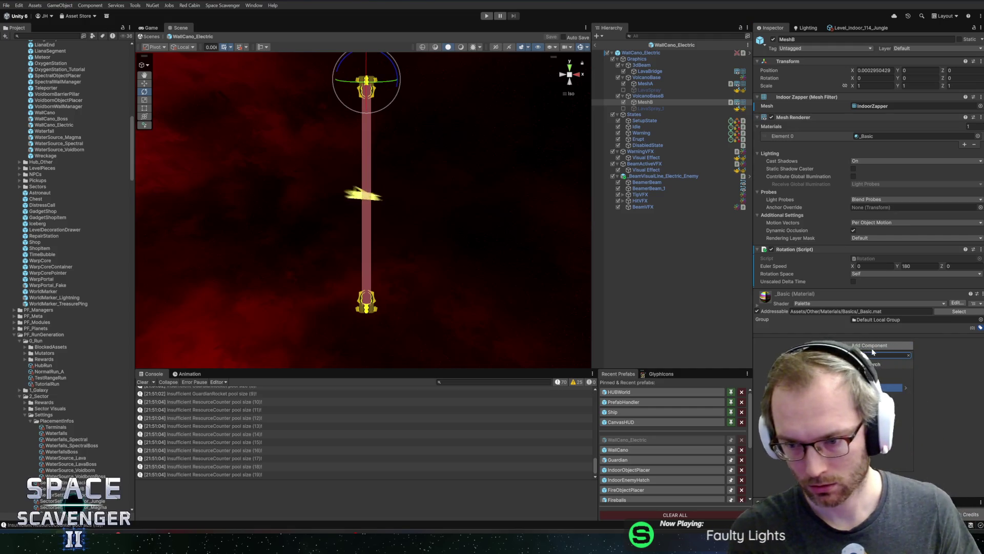
pyautogui.write('audio')
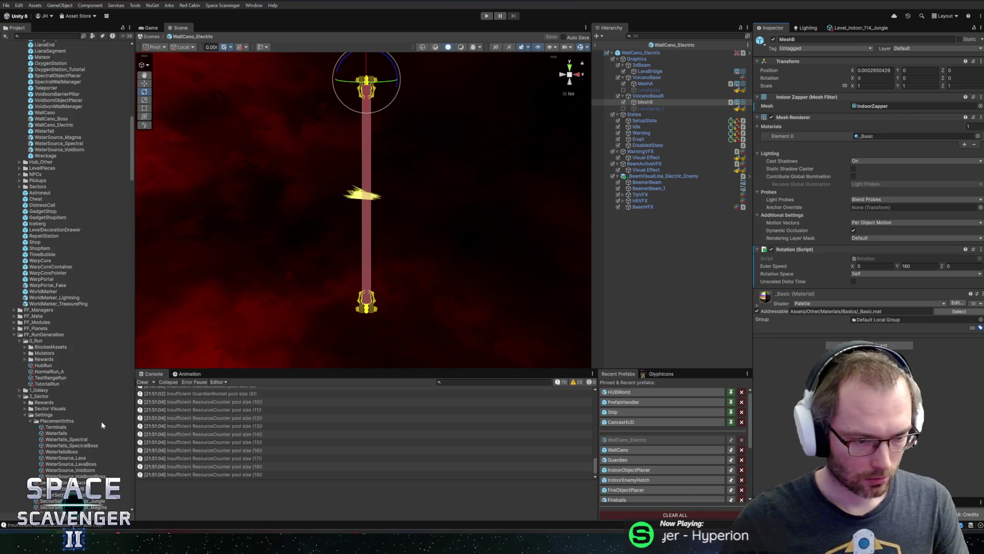
pyautogui.hotkey('alt', 'Tab')
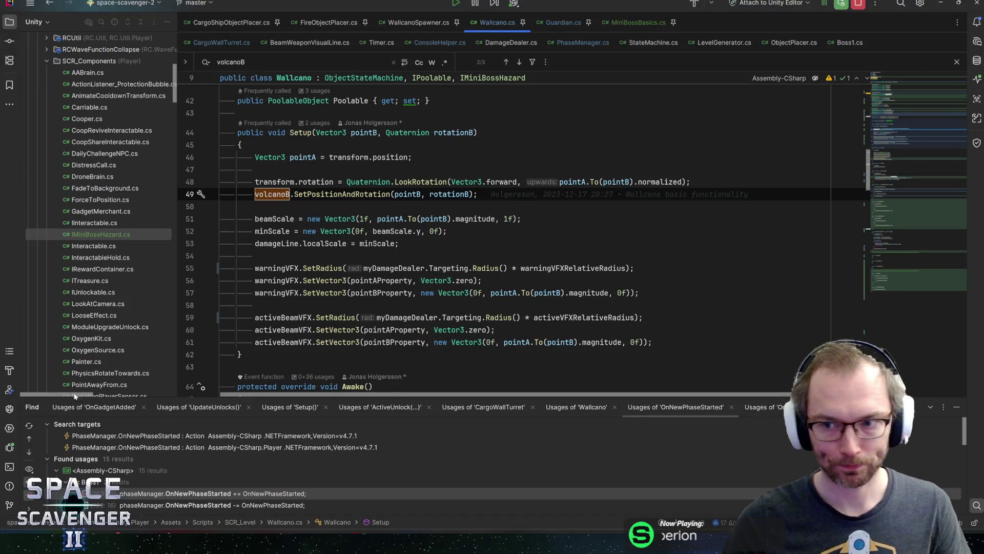
pyautogui.click(889, 104)
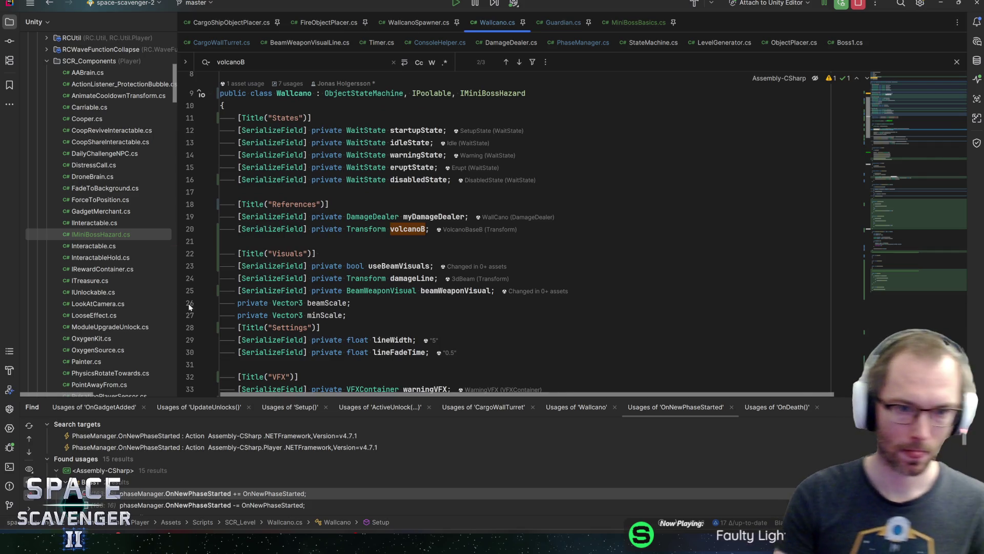
pyautogui.click(497, 290)
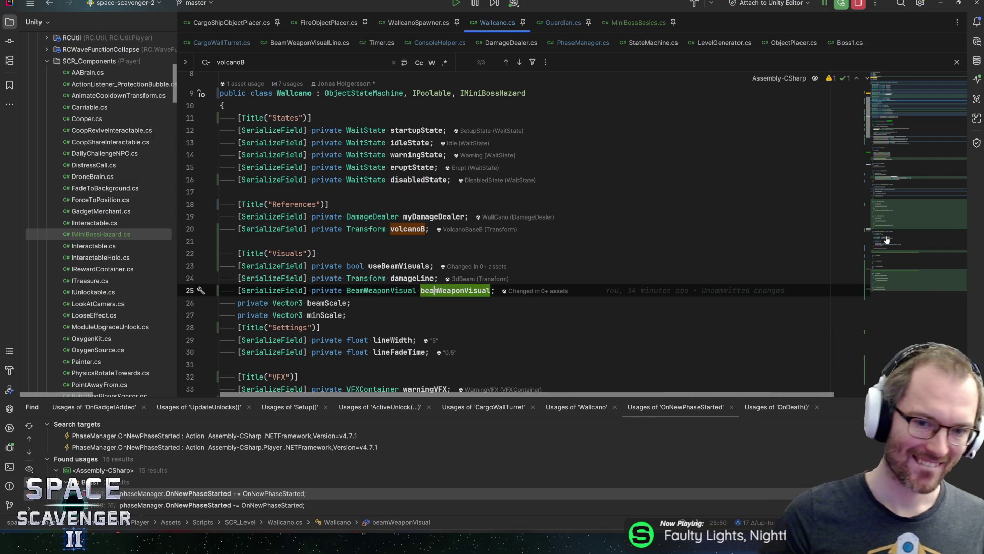
pyautogui.press('Return')
pyautogui.write('serial')
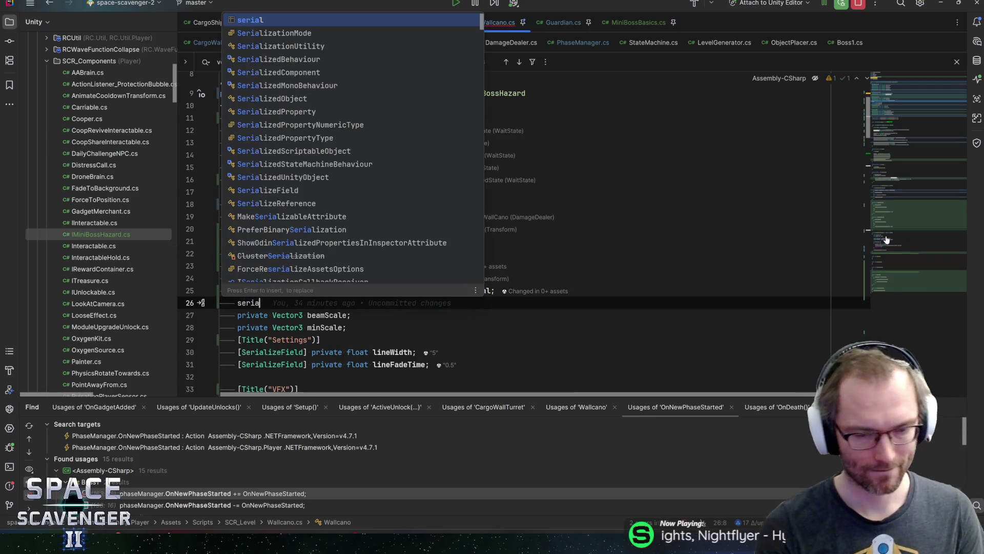
pyautogui.press('Return')
pyautogui.hotkey('ctrl', 'z')
pyautogui.hotkey('ctrl', 'z')
pyautogui.hotkey('ctrl', 'z')
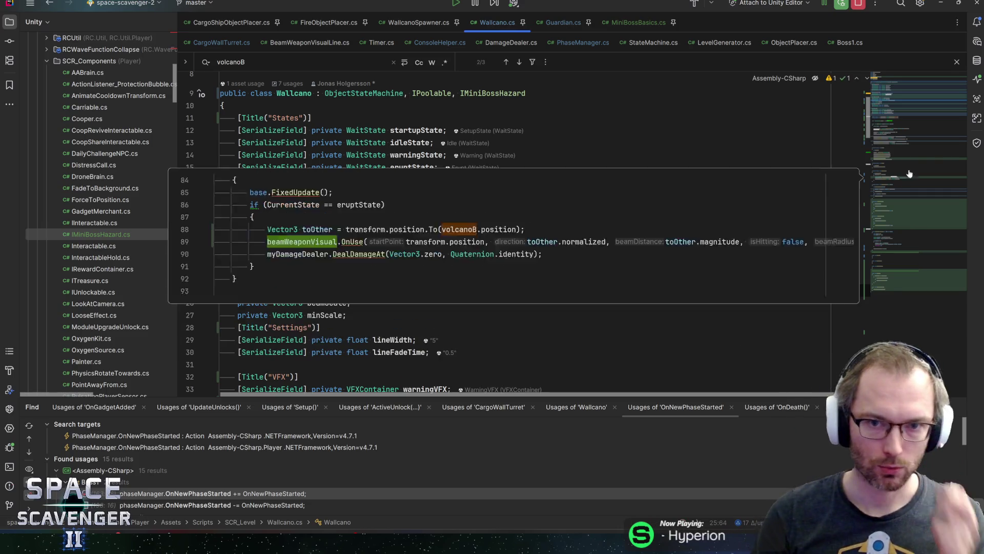
pyautogui.press('Up')
pyautogui.press('Up')
pyautogui.press('Up')
pyautogui.press('Down')
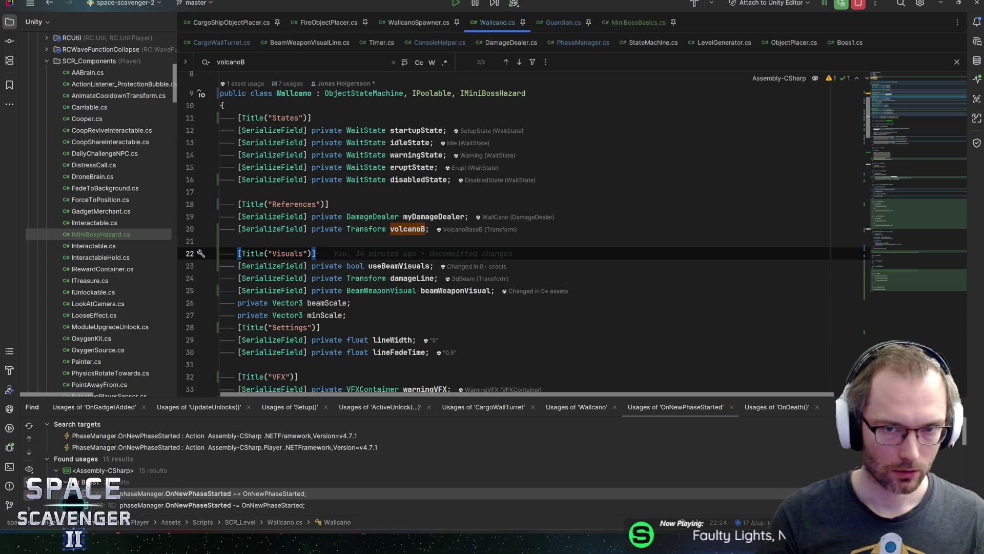
pyautogui.rightClick(62, 61)
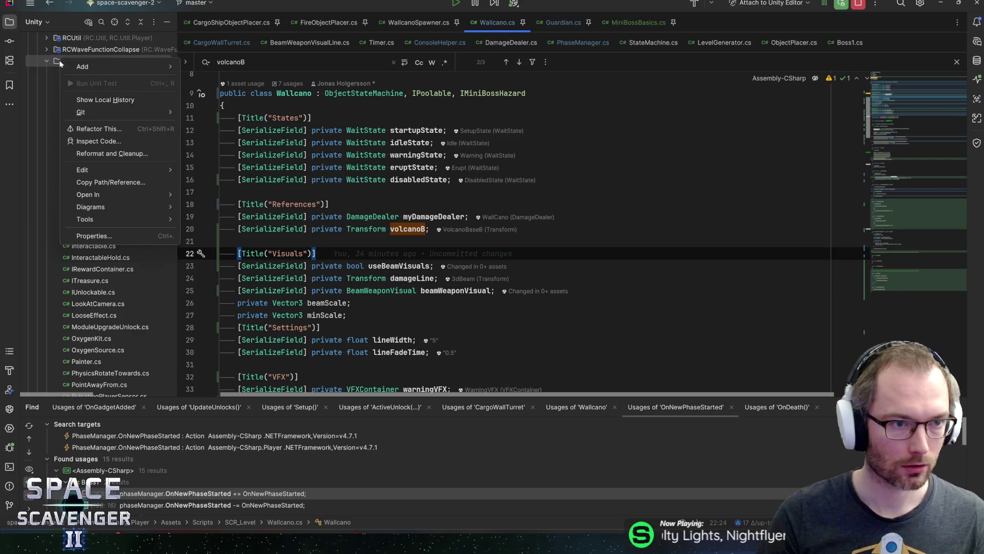
# - Create the EnableIfState MonoBehaviour script in SCR_Components and start a [SerializeField] declaration
pyautogui.moveTo(168, 69)
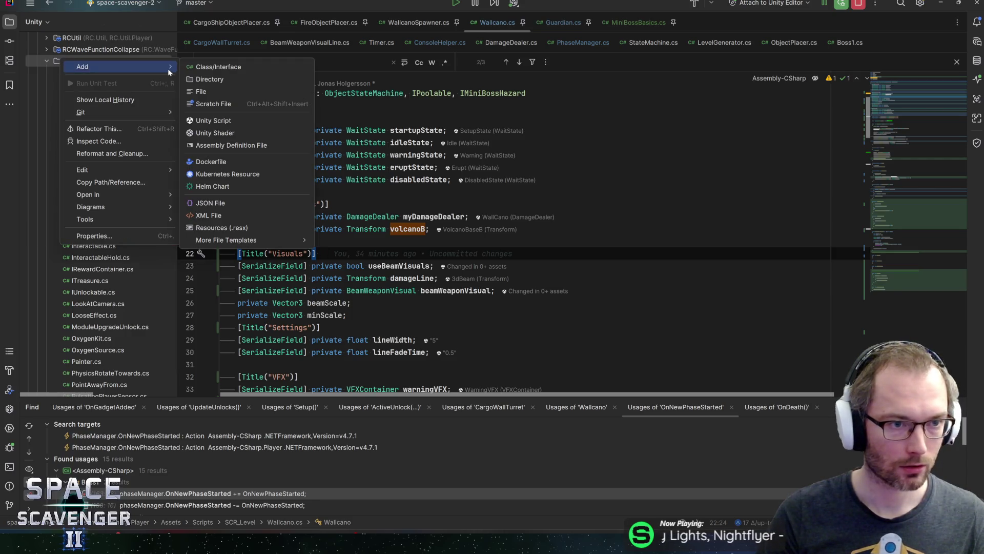
pyautogui.click(260, 119)
pyautogui.write('EnableIfState')
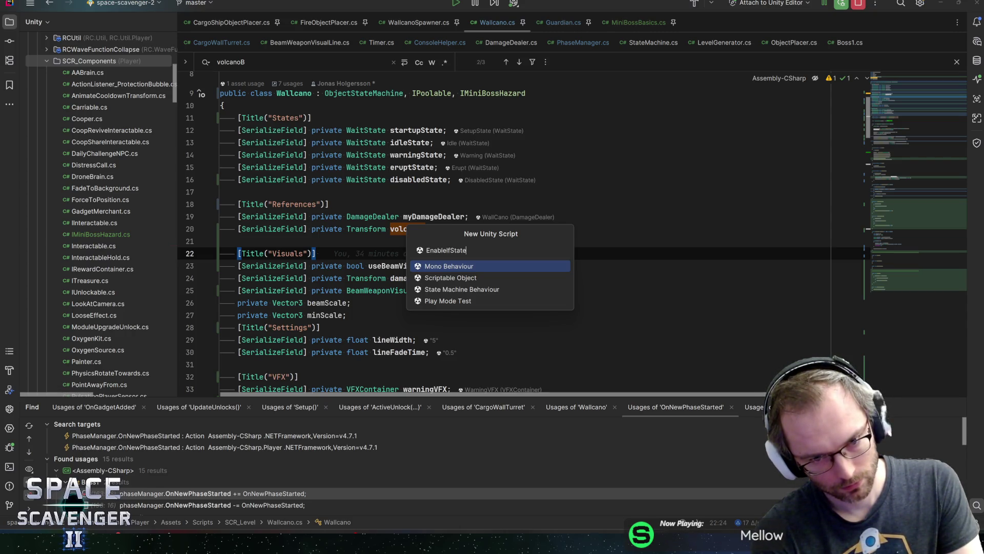
pyautogui.press('Return')
pyautogui.write('seri')
pyautogui.press('Return')
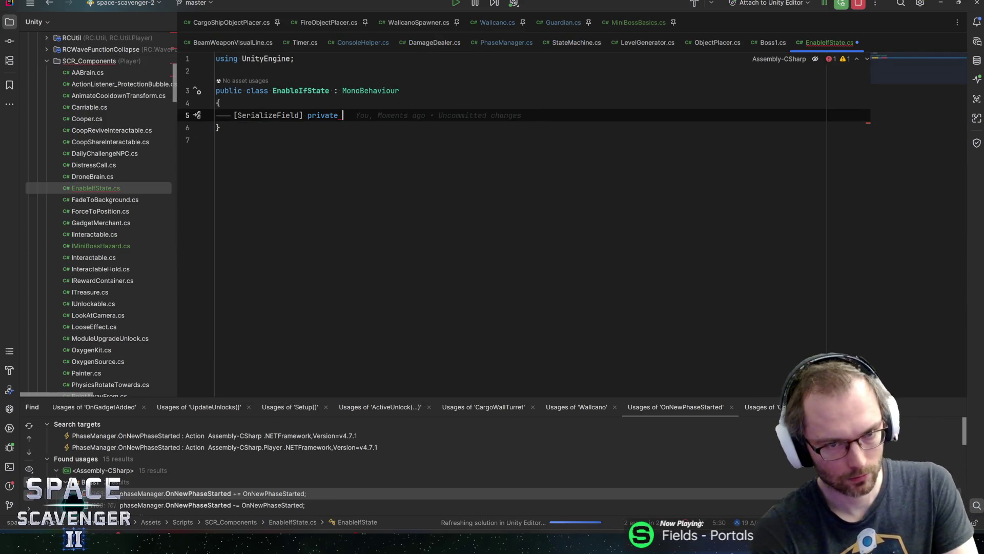
# - Declare the serialized MonoBehaviour[] componentsToActivate field
pyautogui.write('Monob')
pyautogui.press('Return')
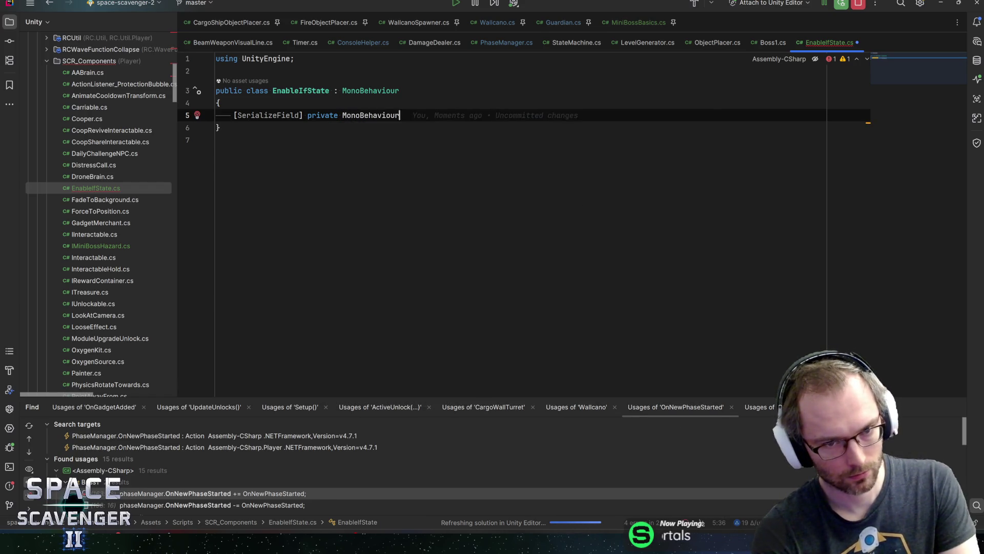
pyautogui.write('[] acti')
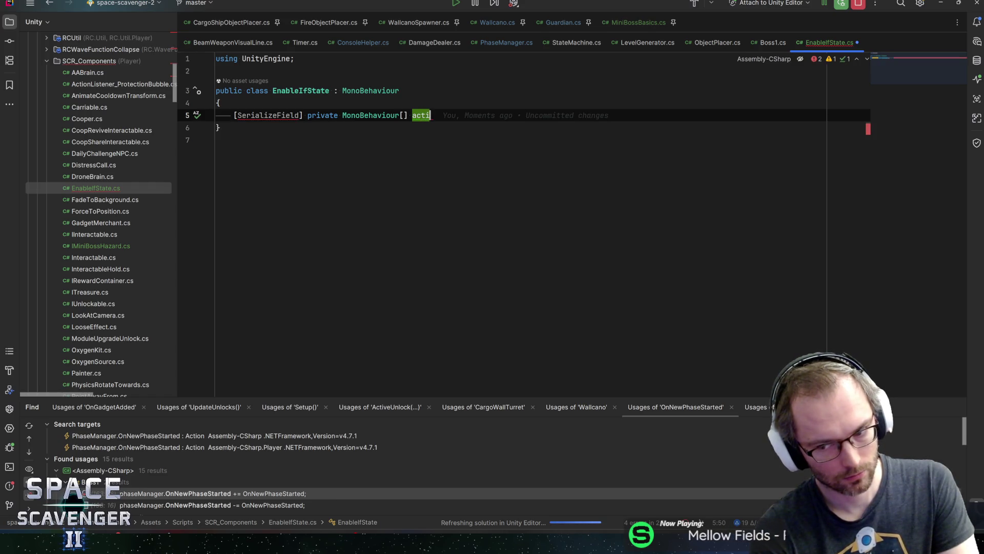
pyautogui.write('vatee')
pyautogui.write('nState')
pyautogui.hotkey('ctrl', 'BackSpace')
pyautogui.write('componentsToActivate;')
pyautogui.press('Return')
pyautogui.press('Return')
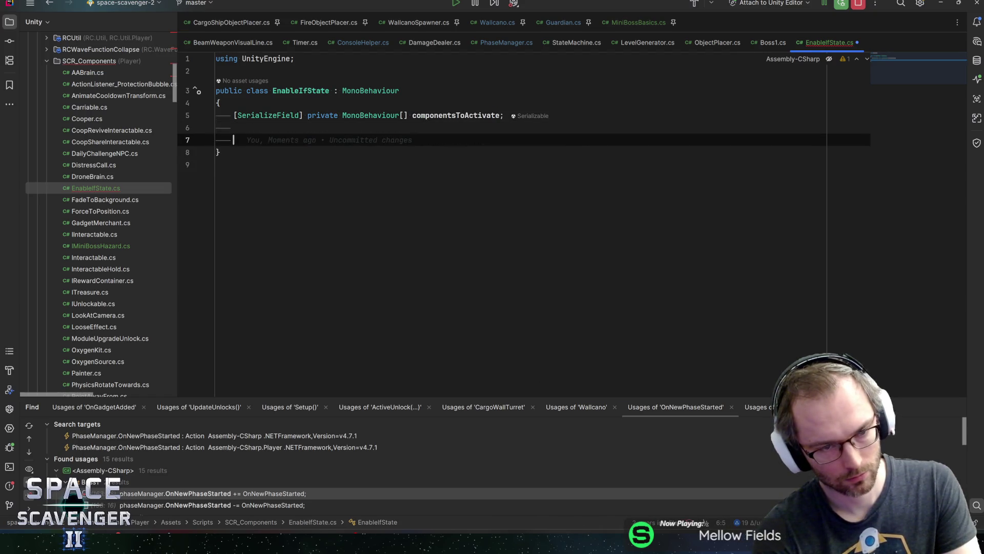
pyautogui.press('BackSpace')
# - Declare a serialized State[] activeStates field, importing the RCAI namespace
pyautogui.write('[SerializeField] private ')
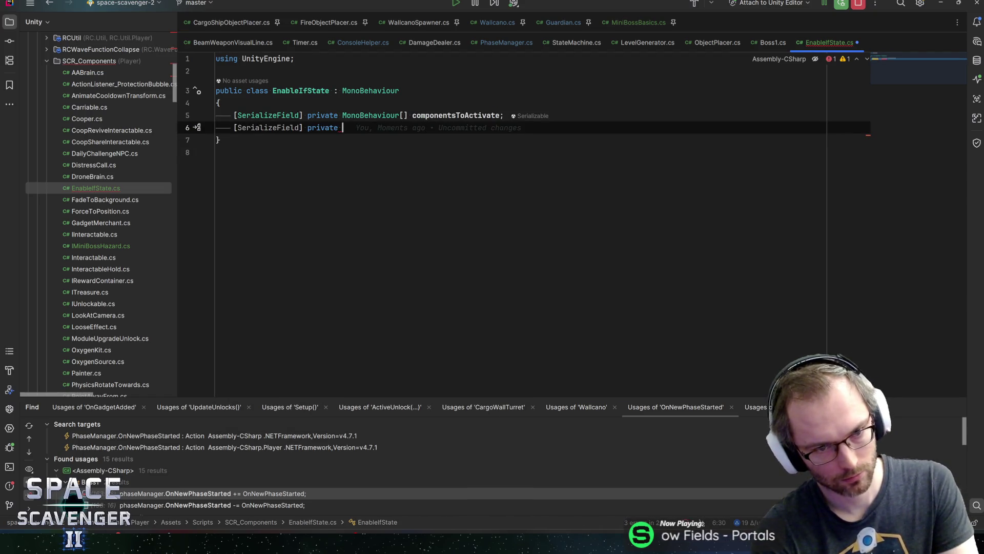
pyautogui.write('ObjectState')
pyautogui.press('Return')
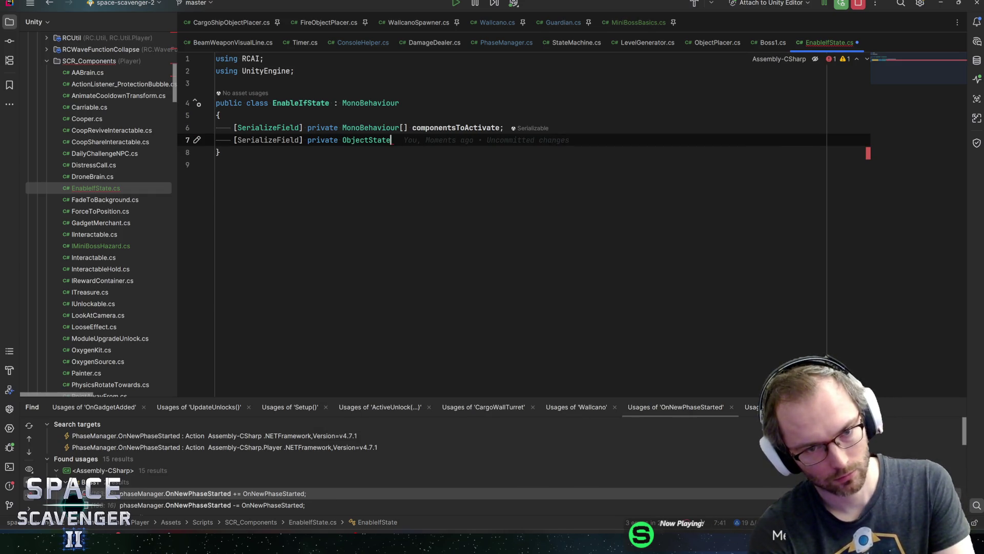
pyautogui.hotkey('ctrl', 'BackSpace')
pyautogui.write('State ')
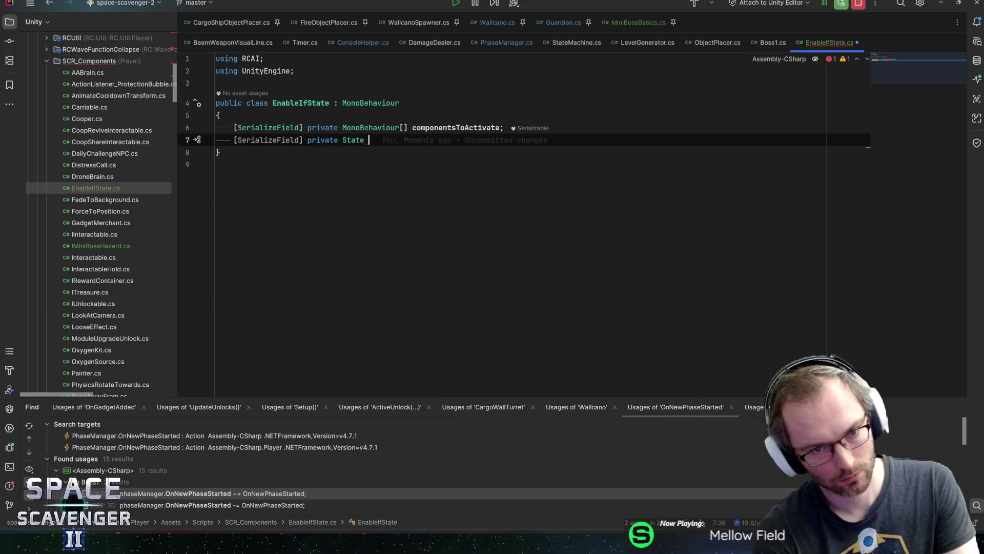
pyautogui.write('[')
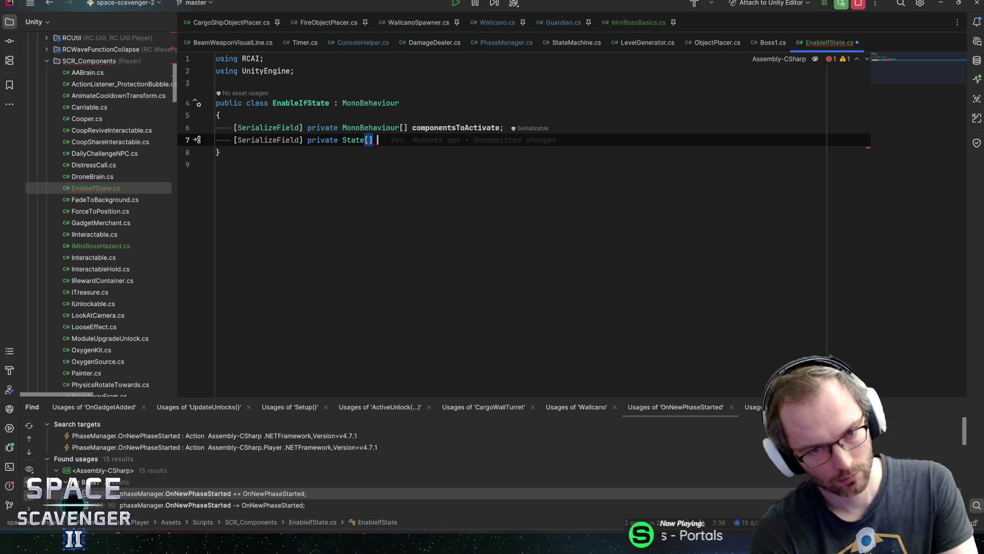
pyautogui.write('activeSta')
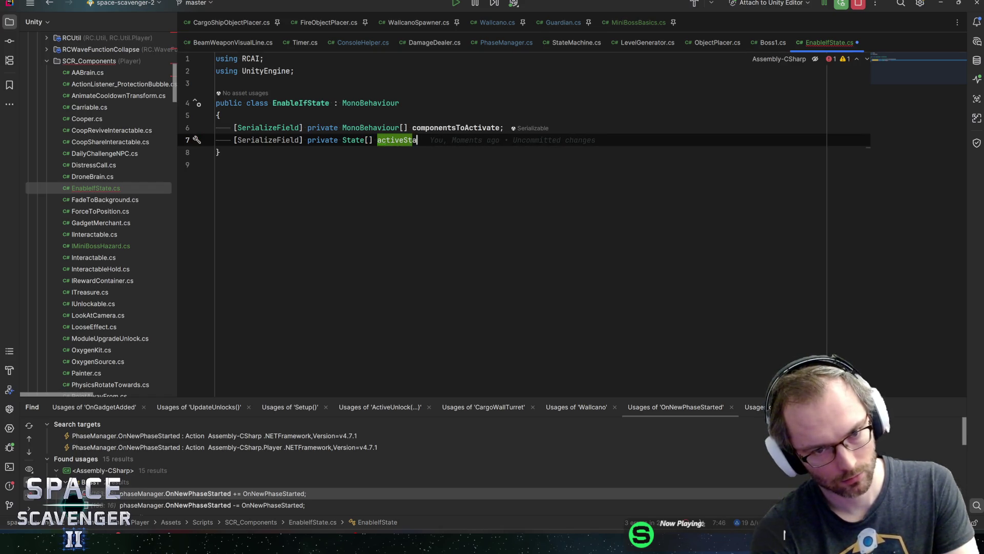
pyautogui.write('tes;')
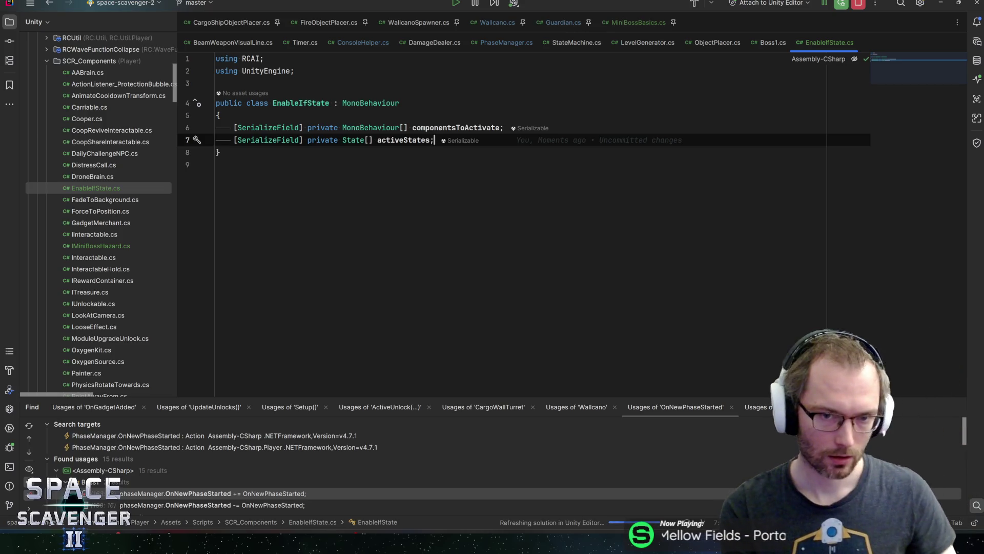
pyautogui.press('Return')
# - Insert OnEnable and OnDisable methods and write a foreach loop over activeStates
pyautogui.write('oned')
pyautogui.press('Return')
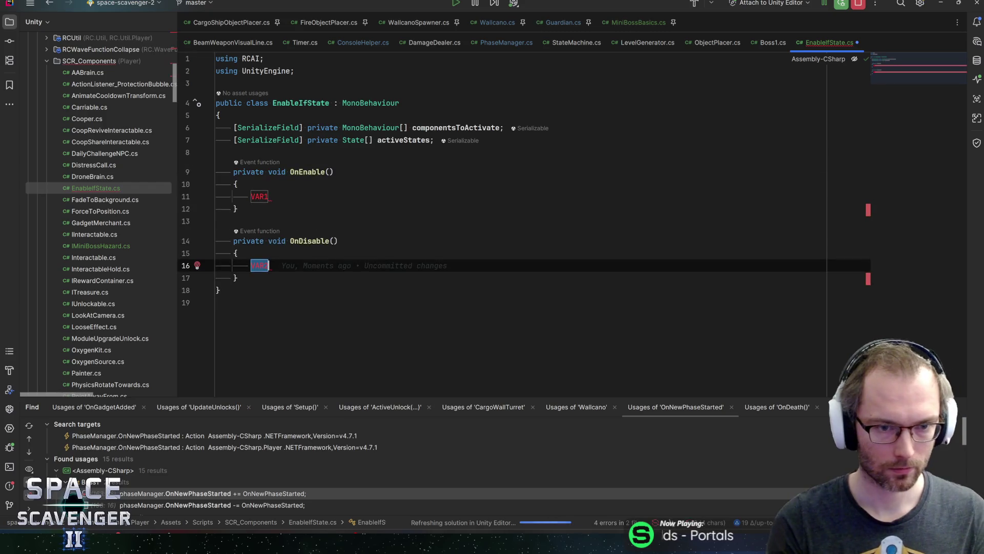
pyautogui.write('activbe')
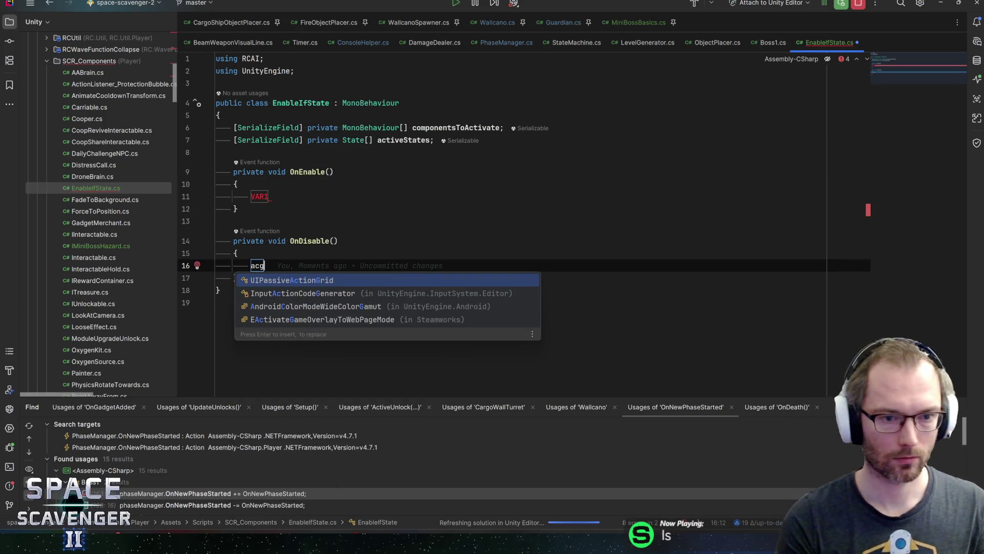
pyautogui.press('BackSpace')
pyautogui.press('BackSpace')
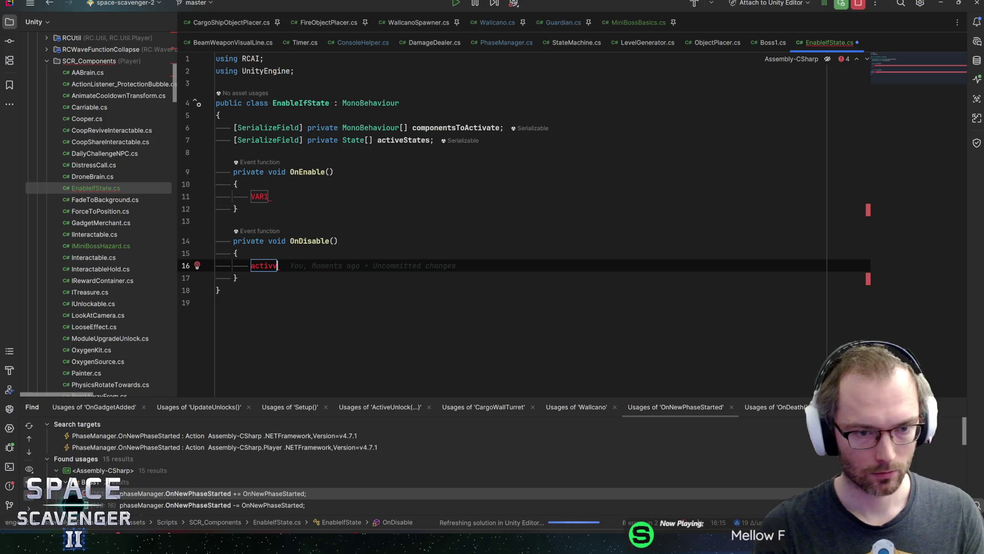
pyautogui.write('es.fore')
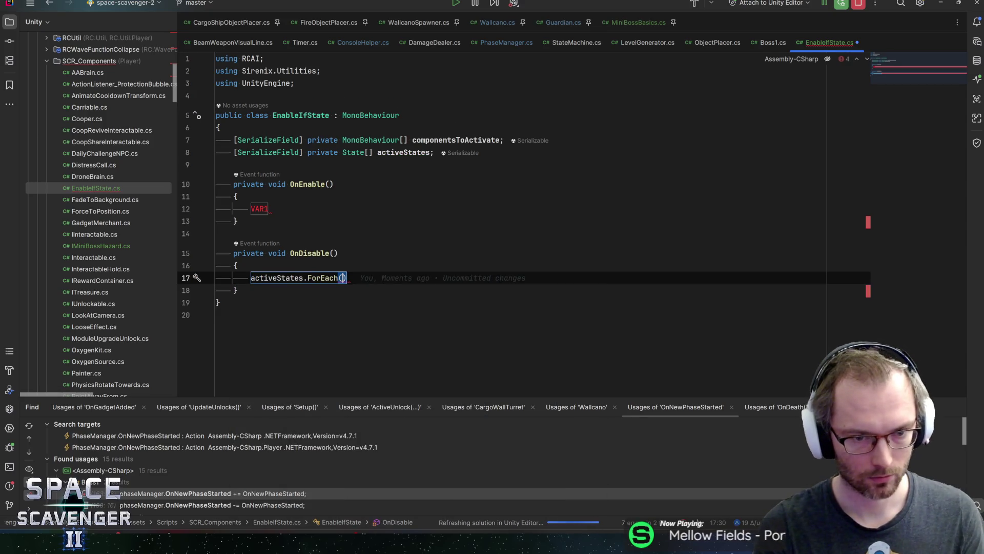
pyautogui.press('BackSpace')
pyautogui.press('BackSpace')
pyautogui.press('BackSpace')
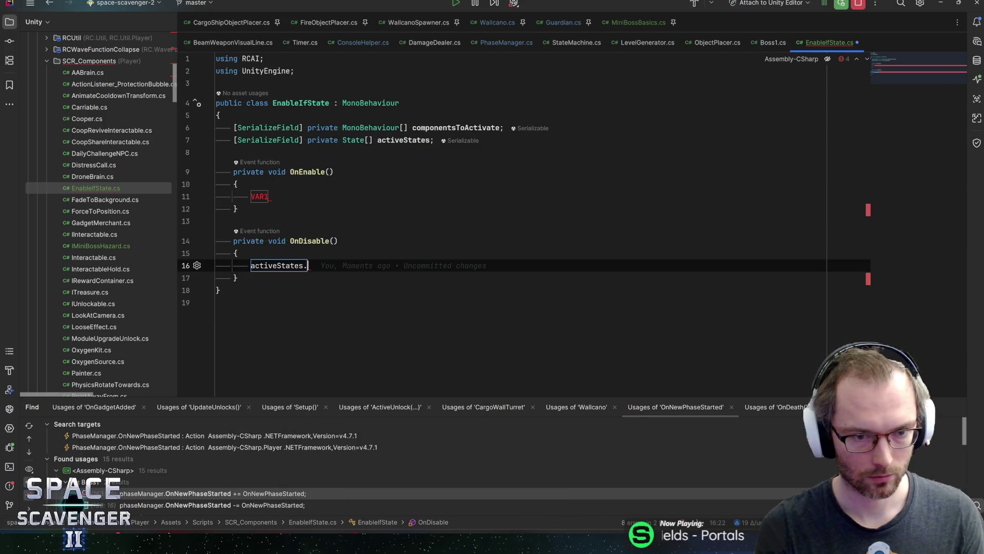
pyautogui.write('fore')
pyautogui.press('Escape')
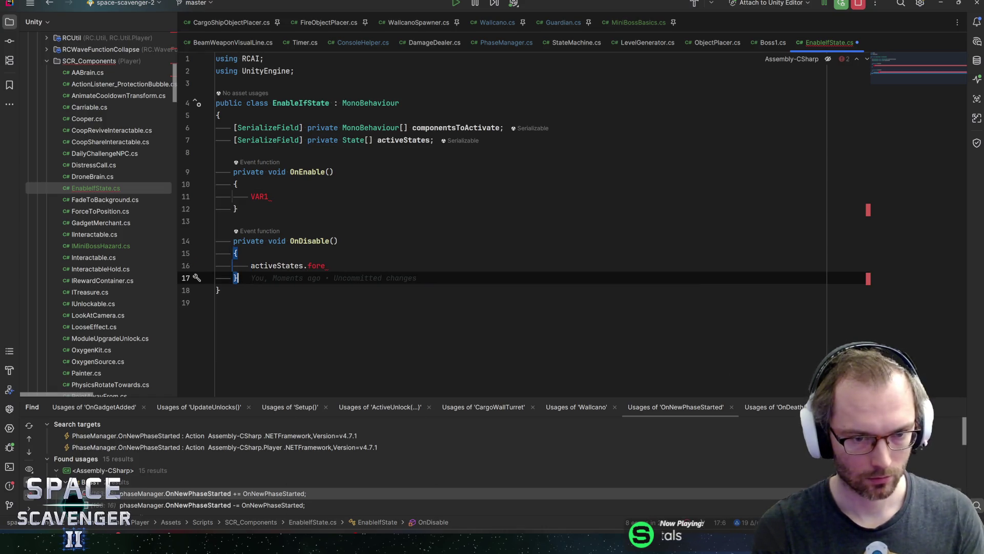
pyautogui.hotkey('ctrl', 'z')
pyautogui.hotkey('ctrl', 'z')
pyautogui.hotkey('ctrl', 'z')
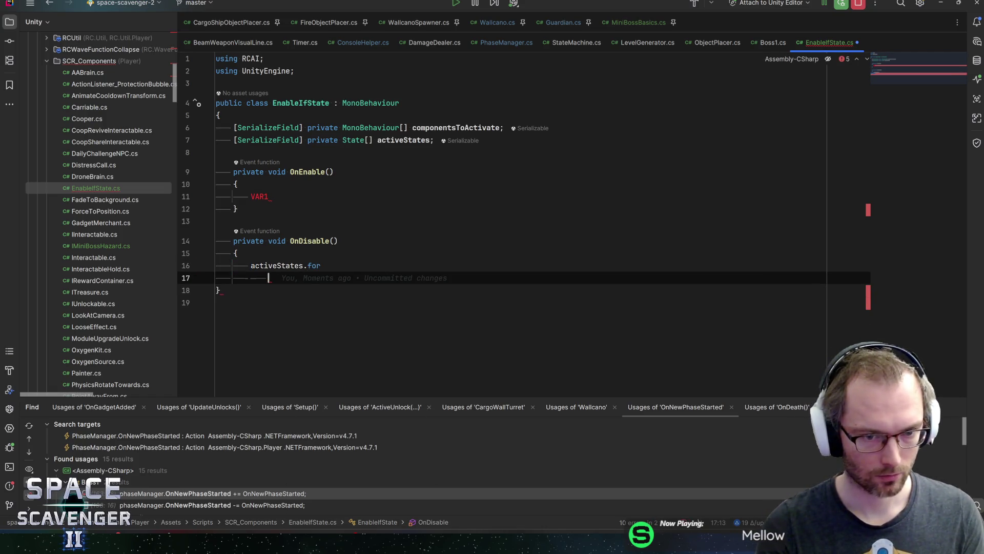
pyautogui.write('e')
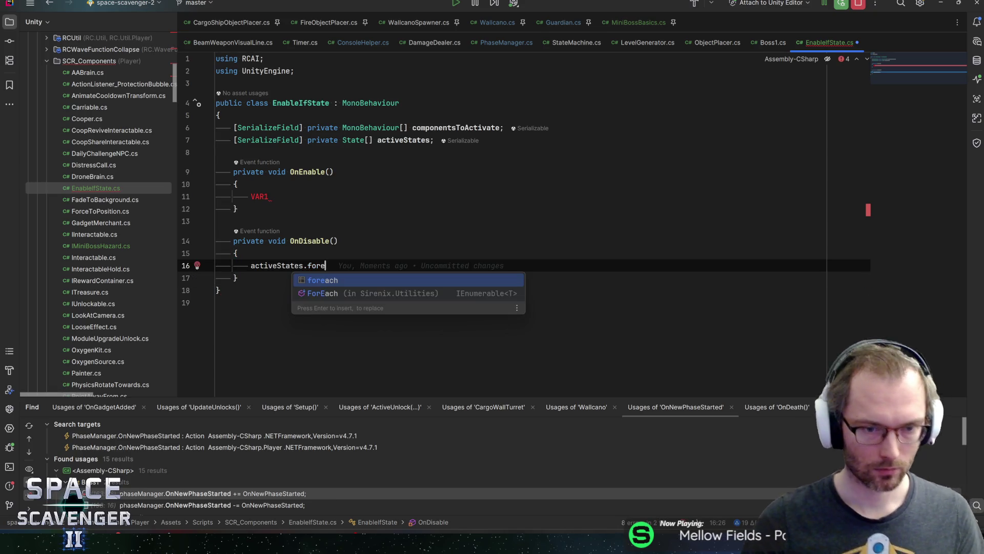
pyautogui.press('Return')
# - Inside the loop, subscribe OnEnteredState += OnEnterActiveState
pyautogui.press('Return')
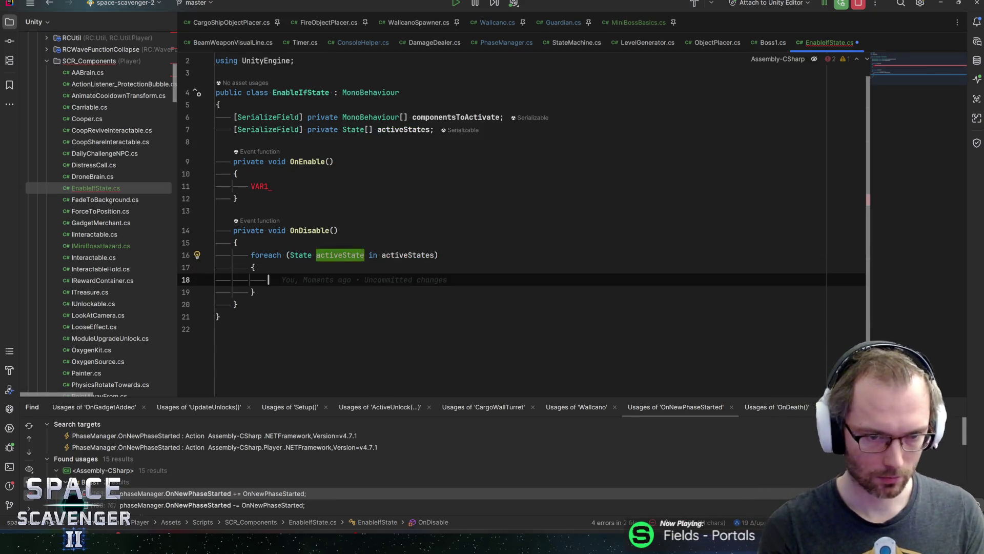
pyautogui.write('active')
pyautogui.press('Return')
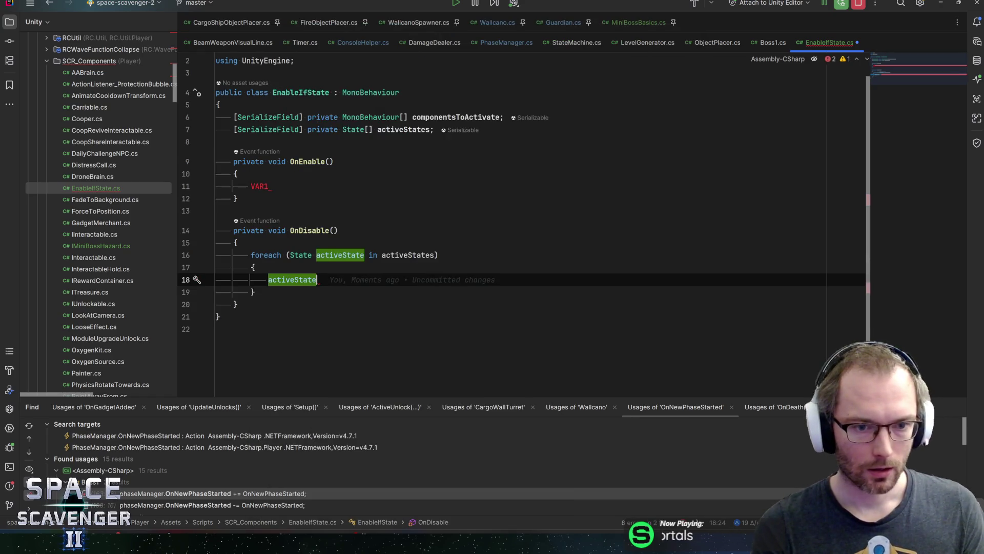
pyautogui.write('.OnEnt')
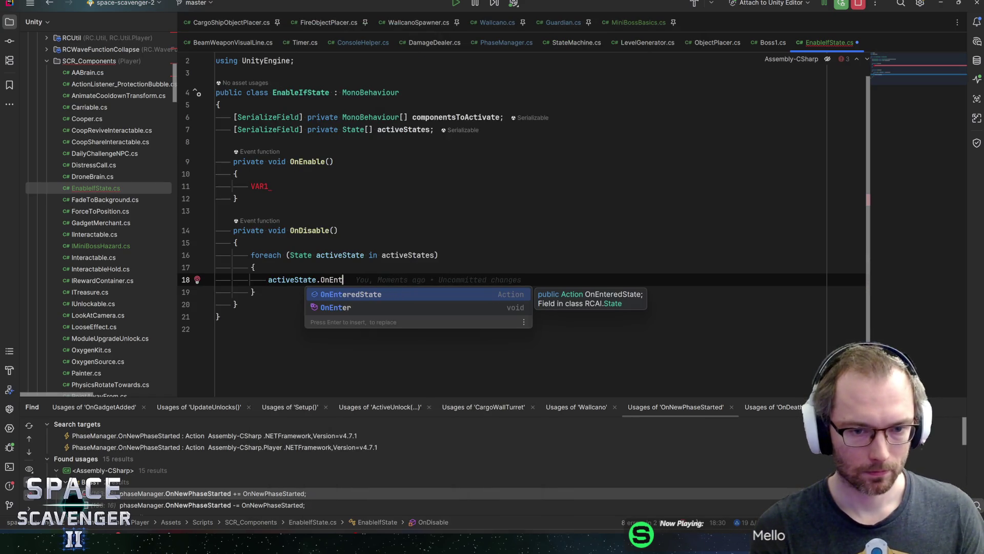
pyautogui.press('Return')
pyautogui.write('+= OnEnterAc')
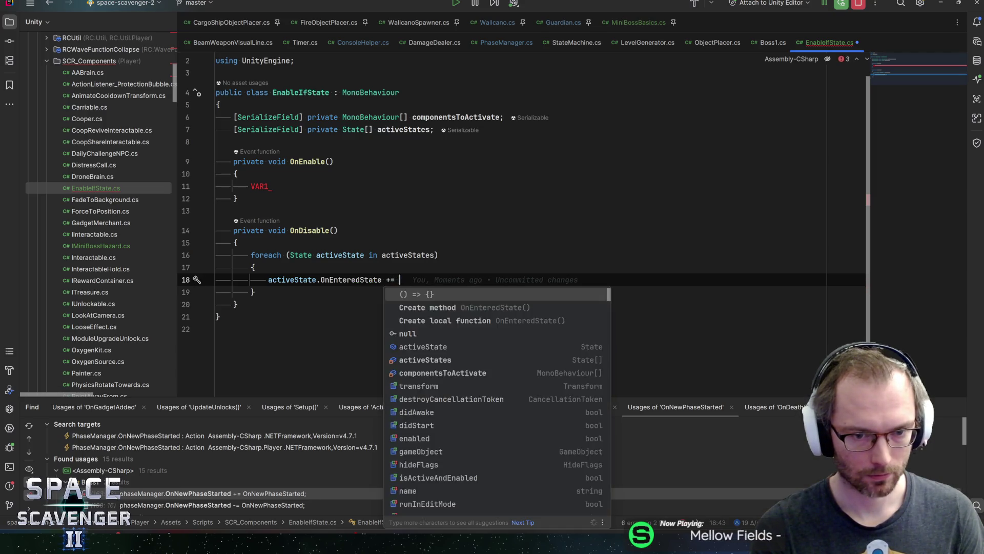
pyautogui.write('tiveS')
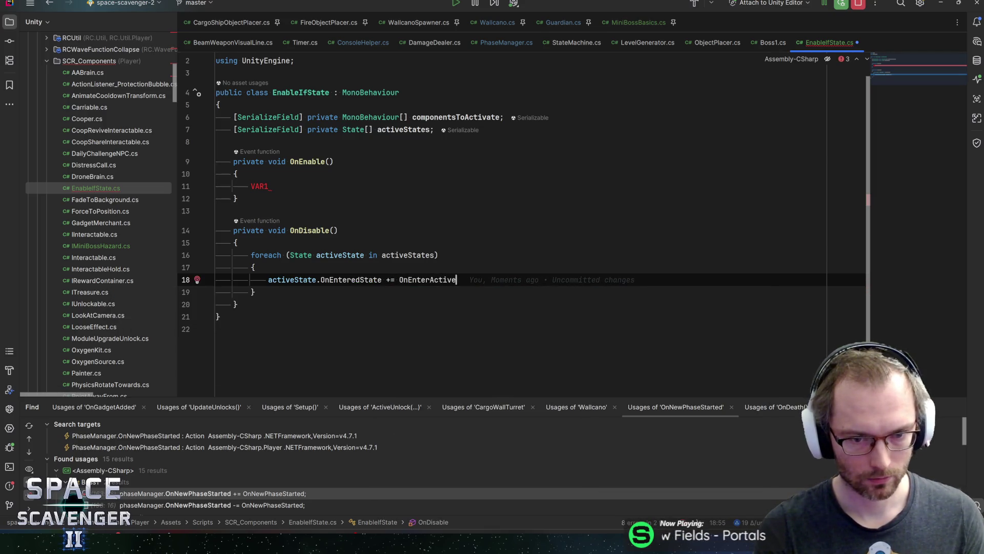
pyautogui.write('tate;')
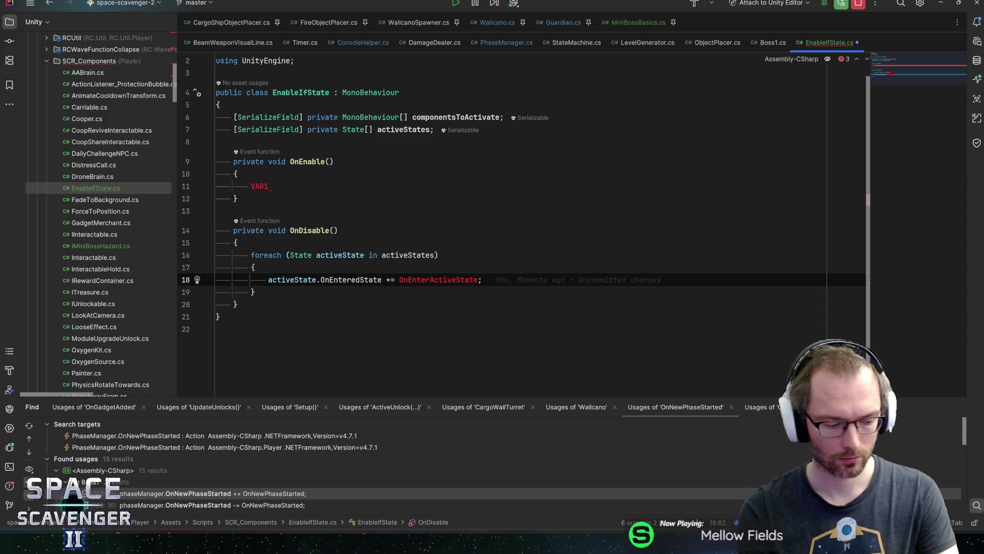
# - Duplicate the subscription line and retarget the copy to the OnExitedState event
pyautogui.hotkey('ctrl', 'd')
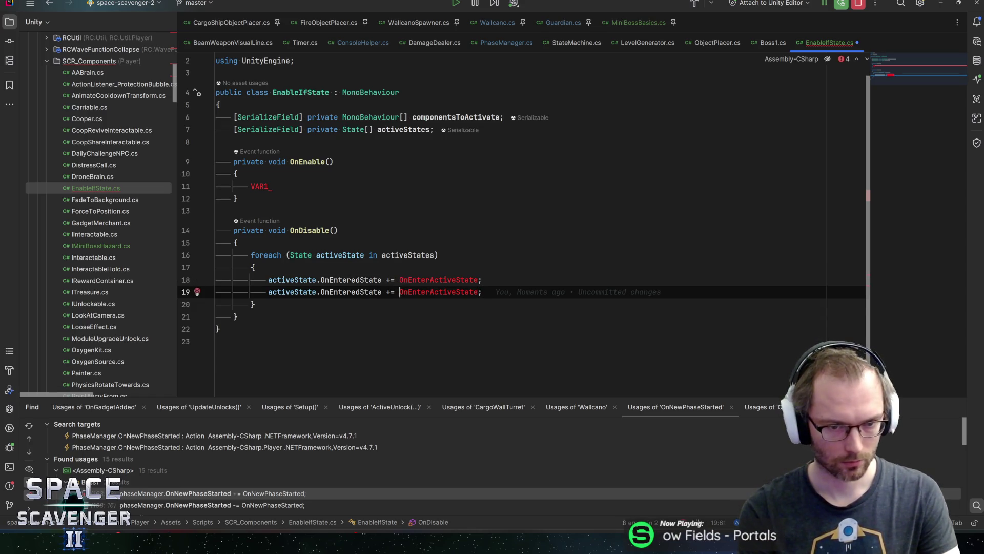
pyautogui.press('Delete')
pyautogui.write('-')
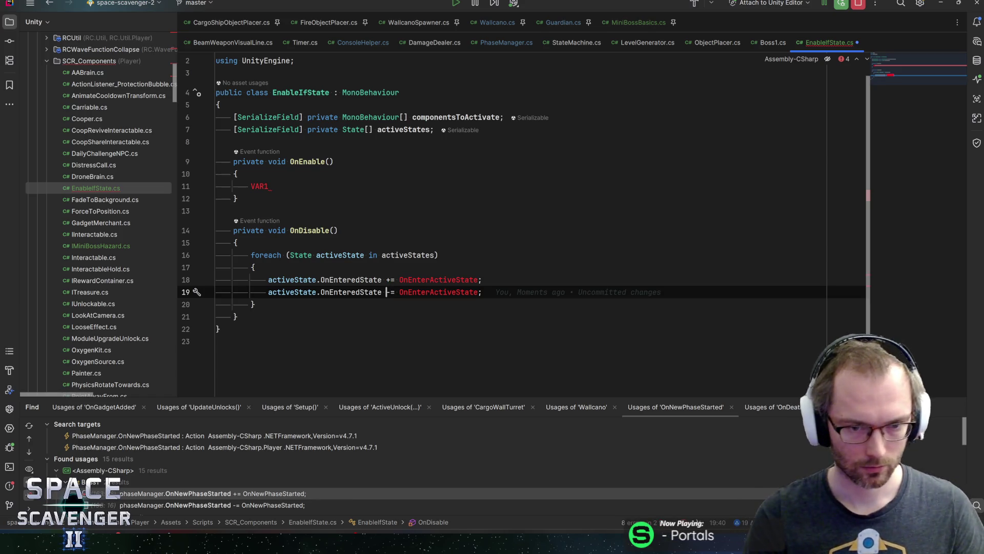
pyautogui.hotkey('ctrl', 'z')
pyautogui.hotkey('ctrl', 'w')
pyautogui.write('OnExit')
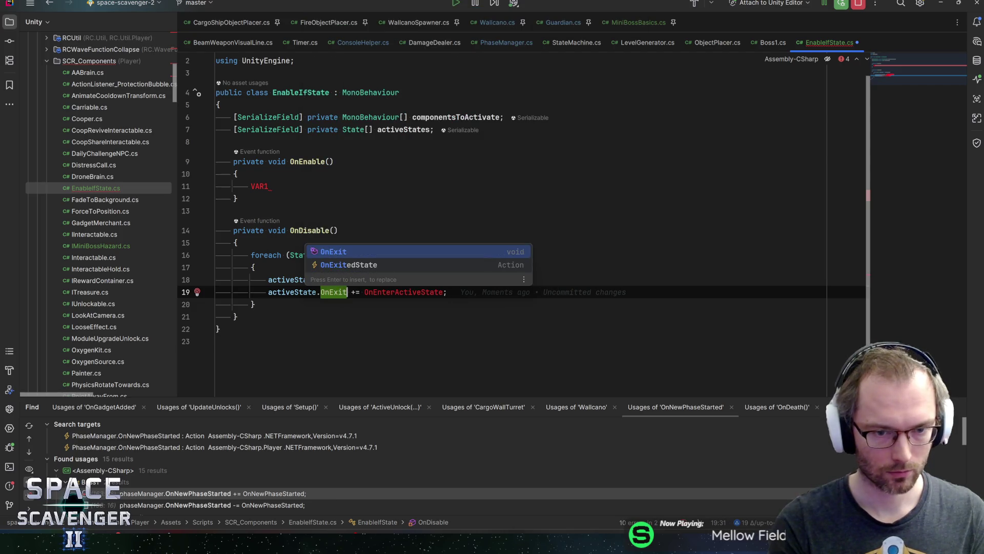
pyautogui.write('eds')
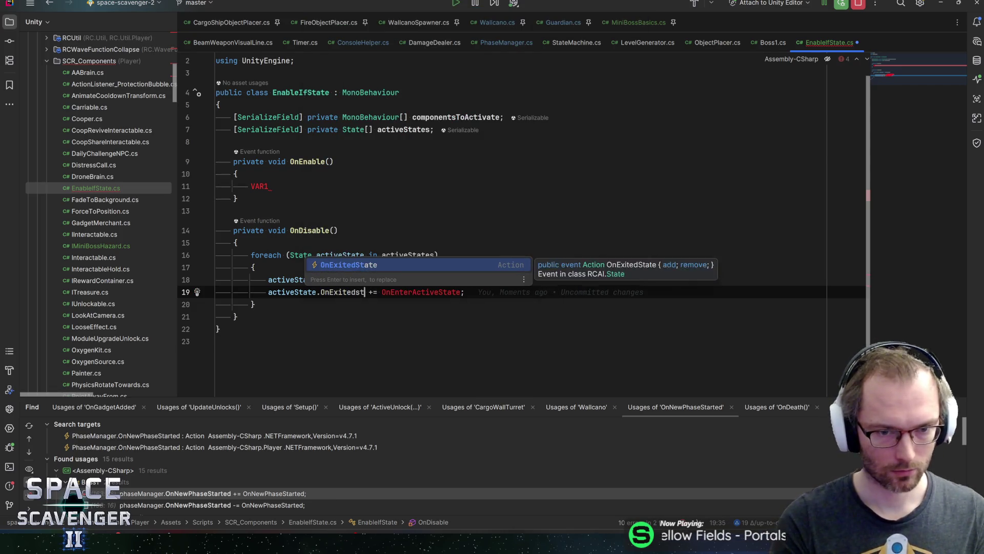
pyautogui.press('Return')
# - Change the OnExitedState line's handler to OnExitActiveState
pyautogui.press('Up')
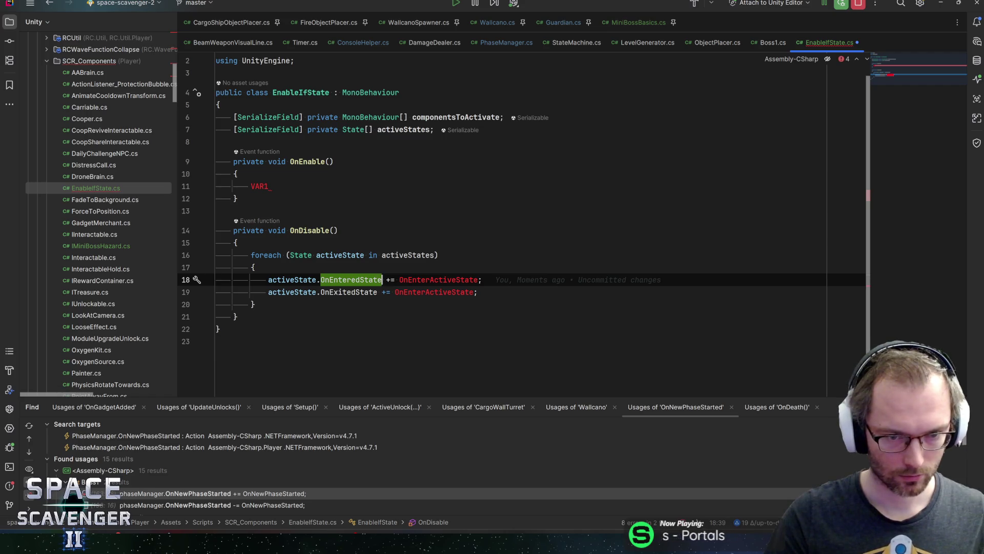
pyautogui.hotkey('ctrl', 'w')
pyautogui.hotkey('ctrl', 'w')
pyautogui.hotkey('ctrl', 'w')
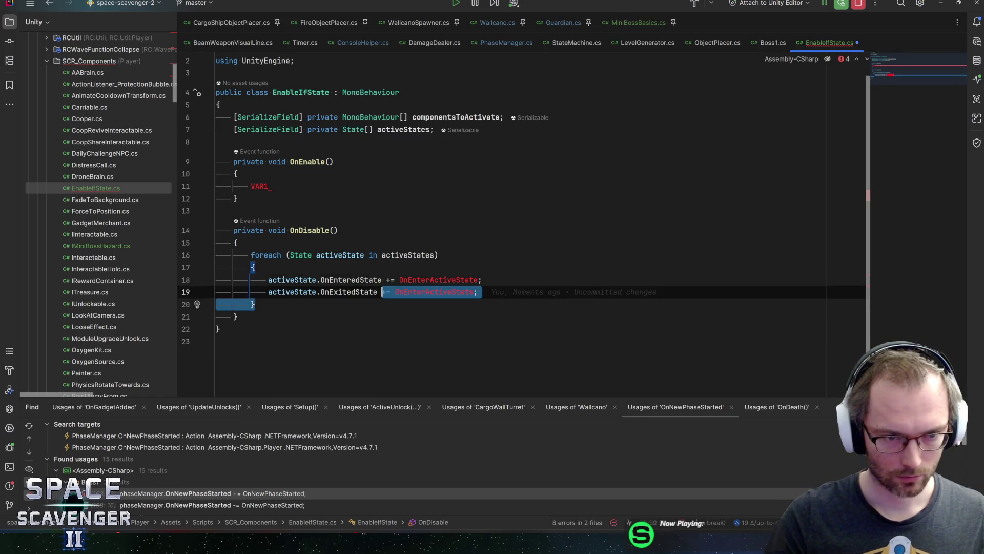
pyautogui.press('Right')
pyautogui.click(477, 292)
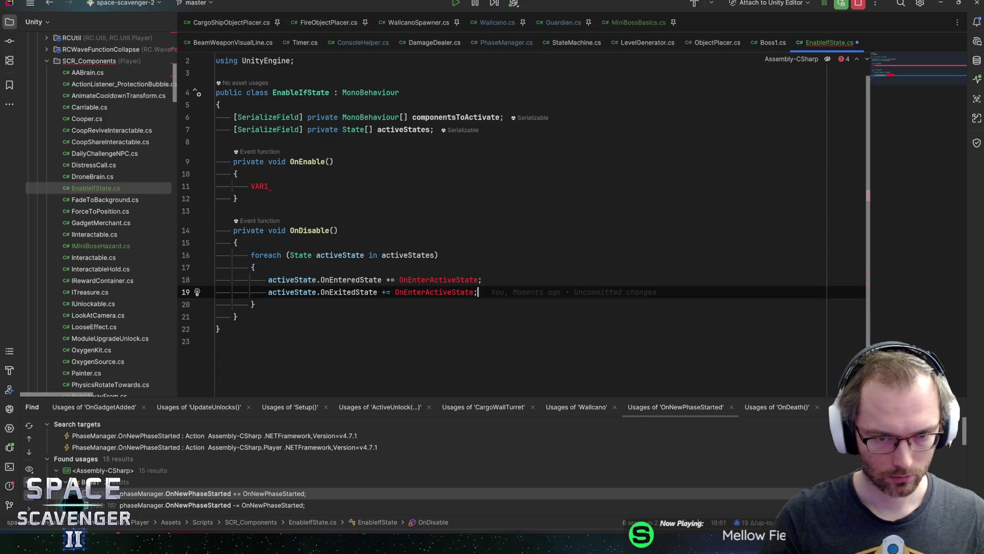
pyautogui.hotkey('shift', 'Right')
pyautogui.write('-')
pyautogui.hotkey('ctrl', 'shift', 'Right')
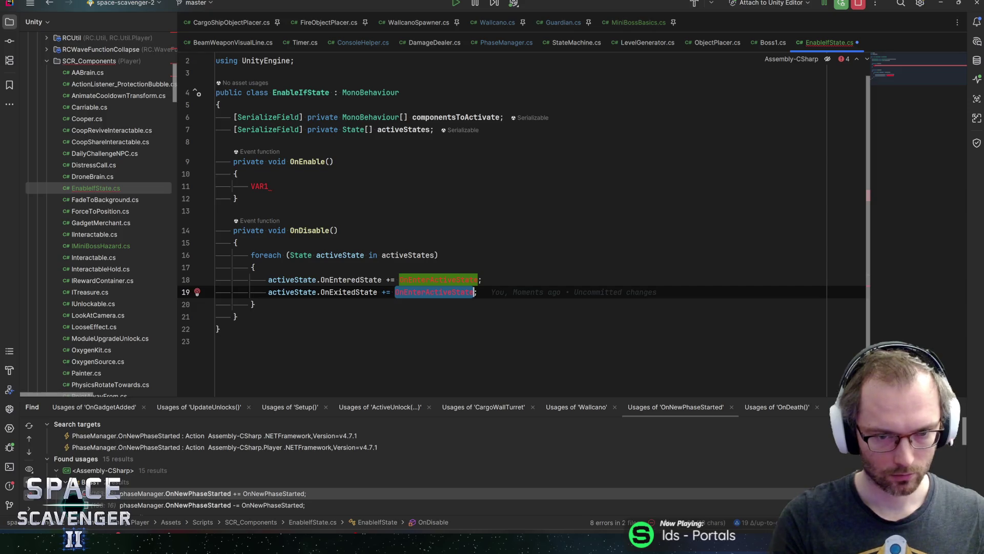
pyautogui.write('OnExitAc')
pyautogui.write('tiveSt')
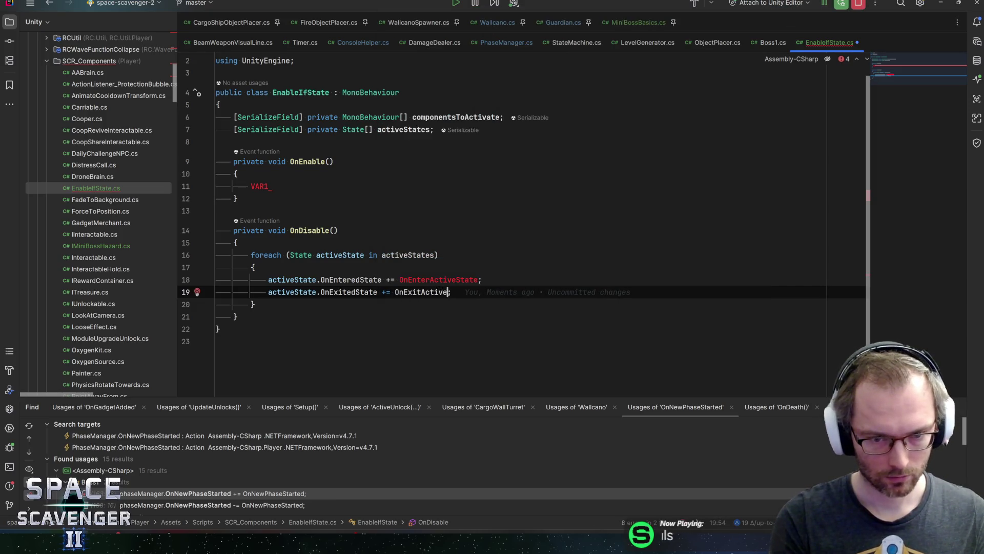
pyautogui.write('ate')
pyautogui.press('End')
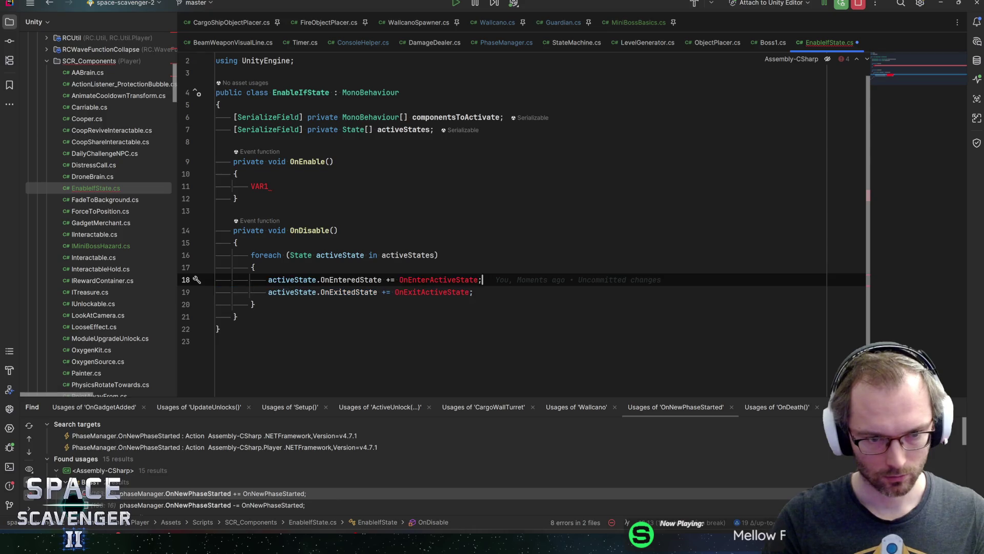
# - Copy the foreach block and switch its subscriptions to -= for OnDisable
pyautogui.hotkey('ctrl', 'w')
pyautogui.hotkey('ctrl', 'w')
pyautogui.hotkey('ctrl', 'w')
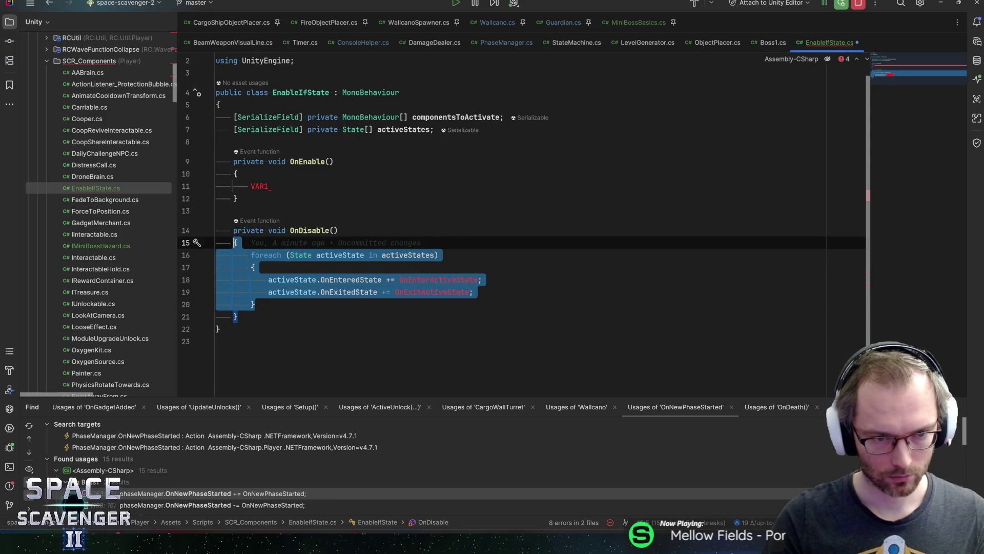
pyautogui.hotkey('ctrl', 'w')
pyautogui.press('Escape')
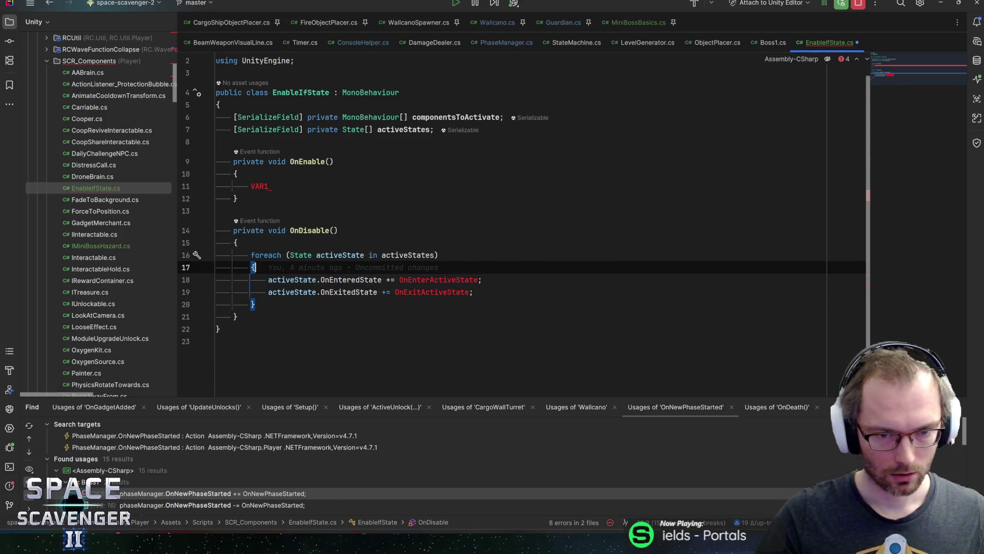
pyautogui.click(385, 279)
pyautogui.press('Delete')
pyautogui.write('-')
pyautogui.press('Down')
# - Change OnDisable's += to -= and paste the subscribing foreach loop over VAR in OnEnable
pyautogui.press('BackSpace')
pyautogui.write('-')
pyautogui.click(271, 186)
pyautogui.press('BackSpace')
pyautogui.press('BackSpace')
pyautogui.write('foreach (State activeState in activeStates)         {             activeState.OnEnteredState += OnEnterActiveState;             activeState.OnExitedState += OnExitActiveState;         }')
pyautogui.hotkey('ctrl', 'z')
pyautogui.write('foreach (State activeState in activeStates)         {             activeState.OnEnteredState += OnEnterActiveState;             activeState.OnExitedState += OnExitActiveState;         }')
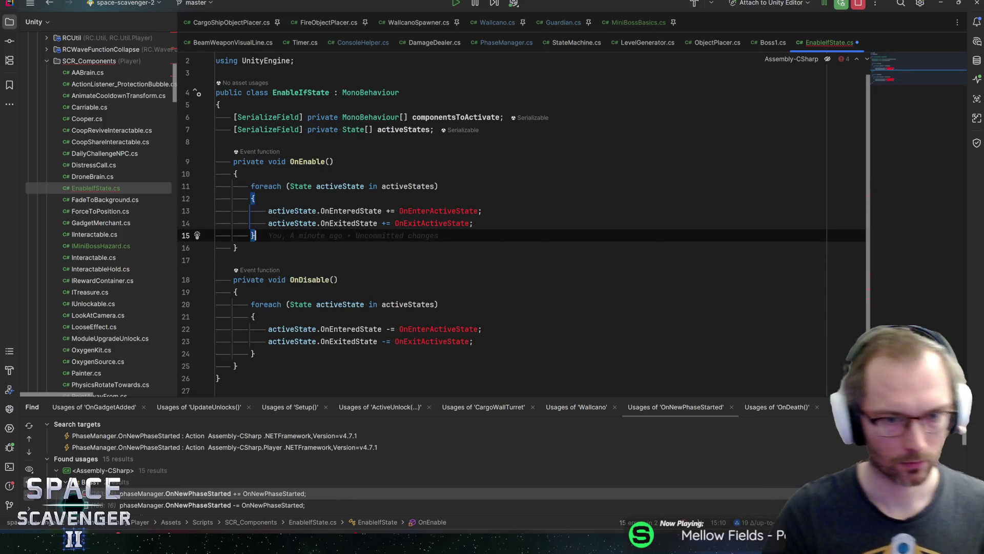
pyautogui.click(473, 223)
pyautogui.press('Up')
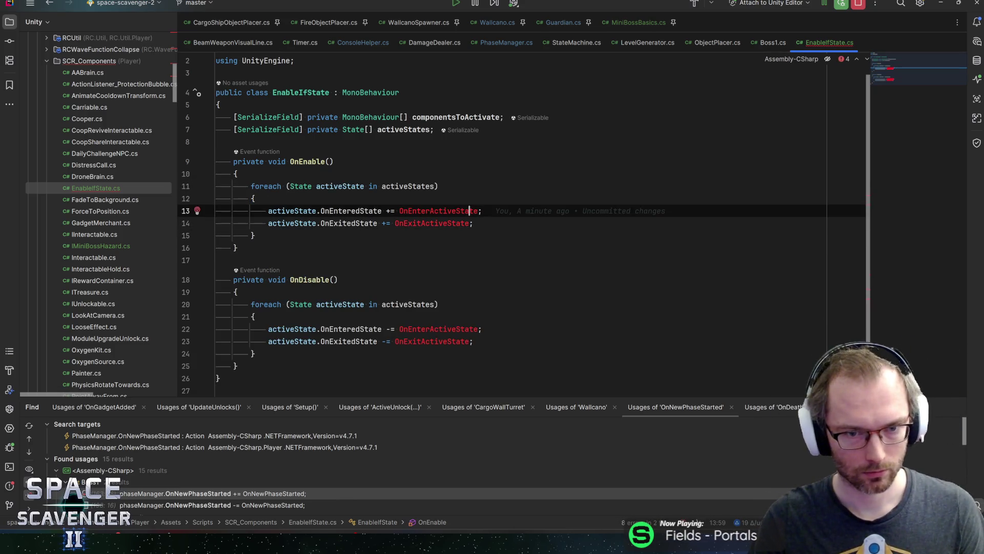
# - Add a 'sep' divider comment below OnDisable and begin typing a private void OnEnterActiveState method
pyautogui.click(237, 366)
pyautogui.press('Return')
pyautogui.press('Return')
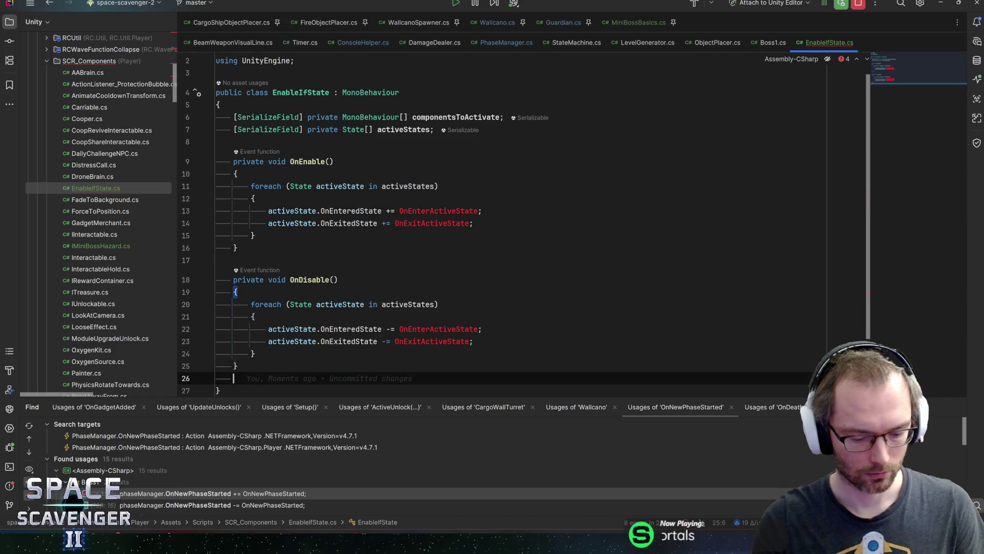
pyautogui.write('sep')
pyautogui.press('Tab')
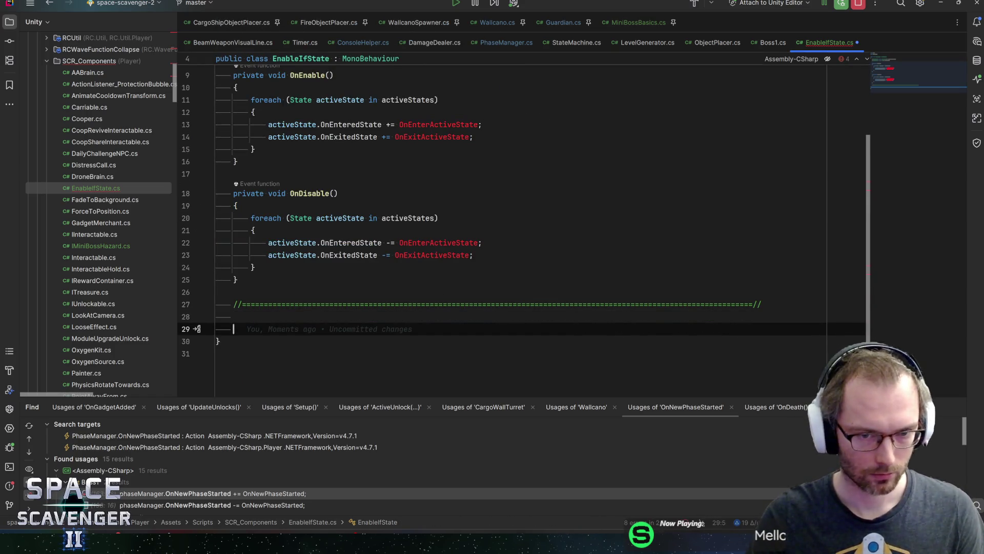
pyautogui.scroll(3, 513, 205)
pyautogui.scroll(-3, 513, 205)
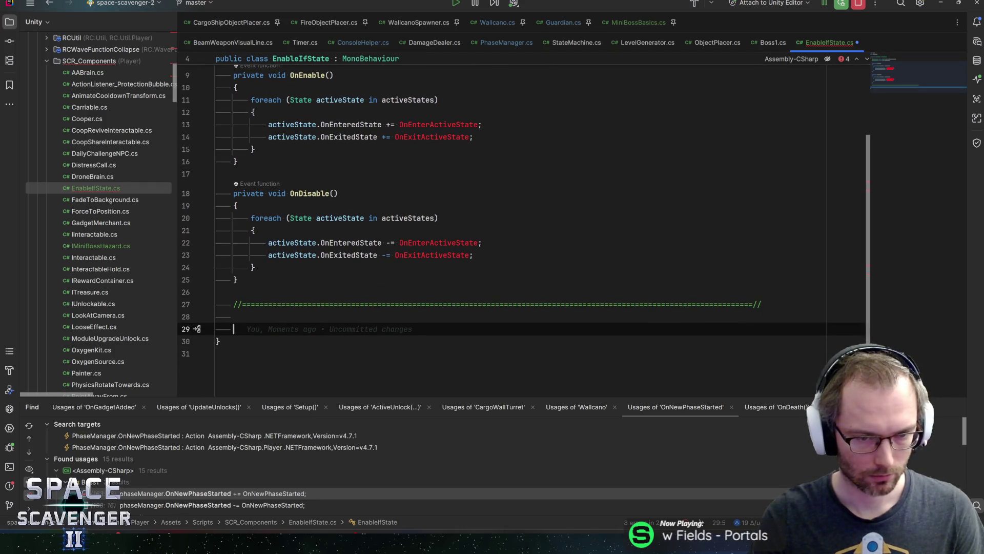
pyautogui.write('privat')
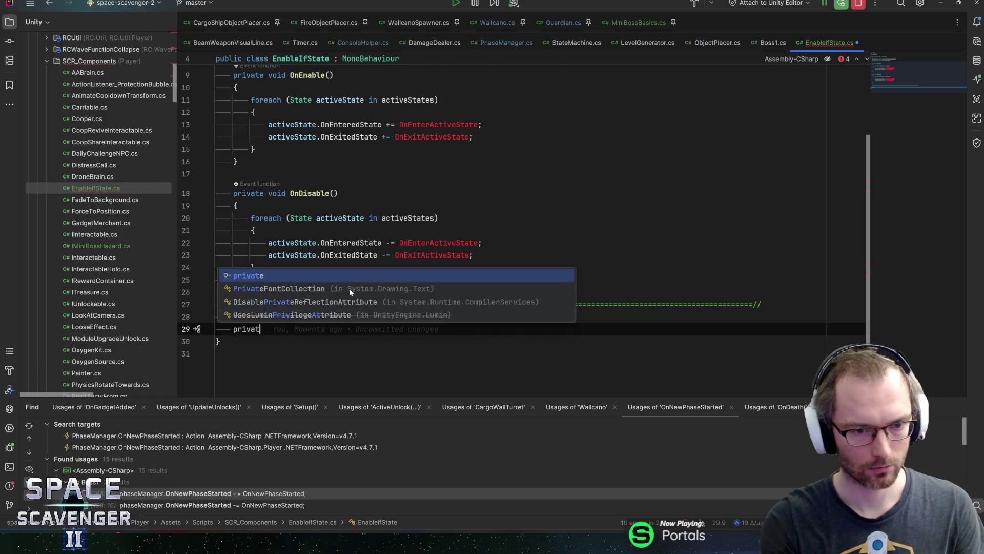
pyautogui.write('e void OnEnteractivest')
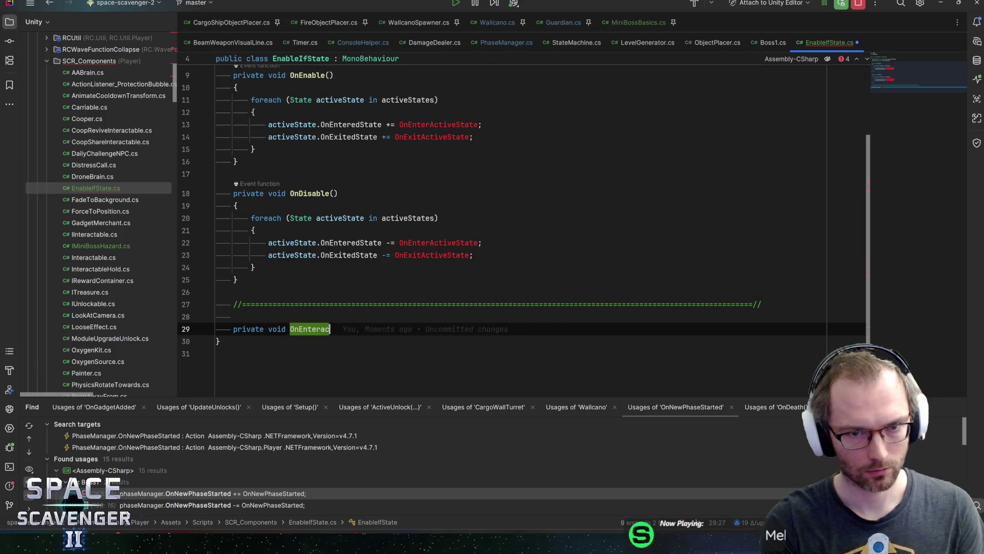
# - Finish the empty OnEnterActiveState() method and correct its misspelled name to 'Active'
pyautogui.press('BackSpace')
pyautogui.press('BackSpace')
pyautogui.press('BackSpace')
pyautogui.write('State(){')
pyautogui.press('Return')
pyautogui.press('Down')
pyautogui.press('Return')
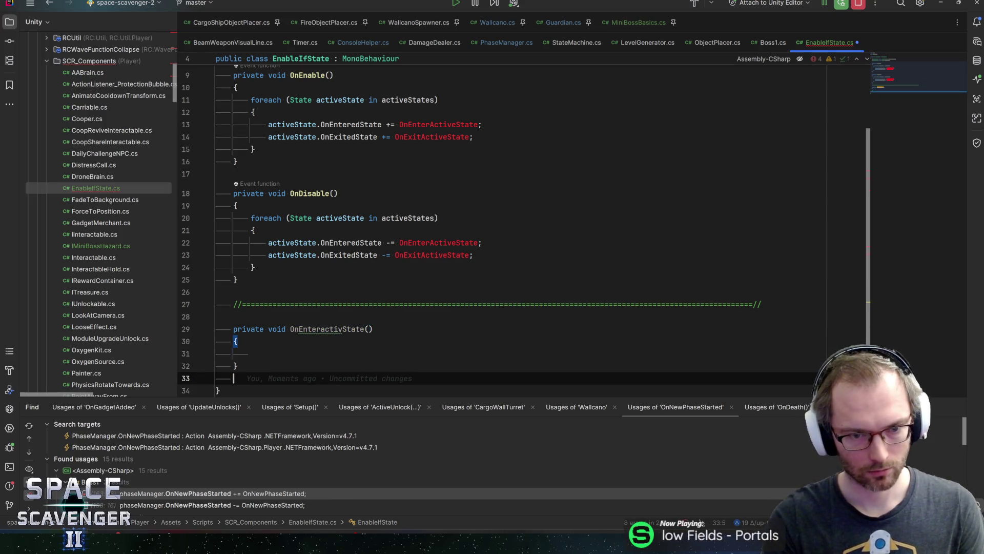
pyautogui.click(330, 329)
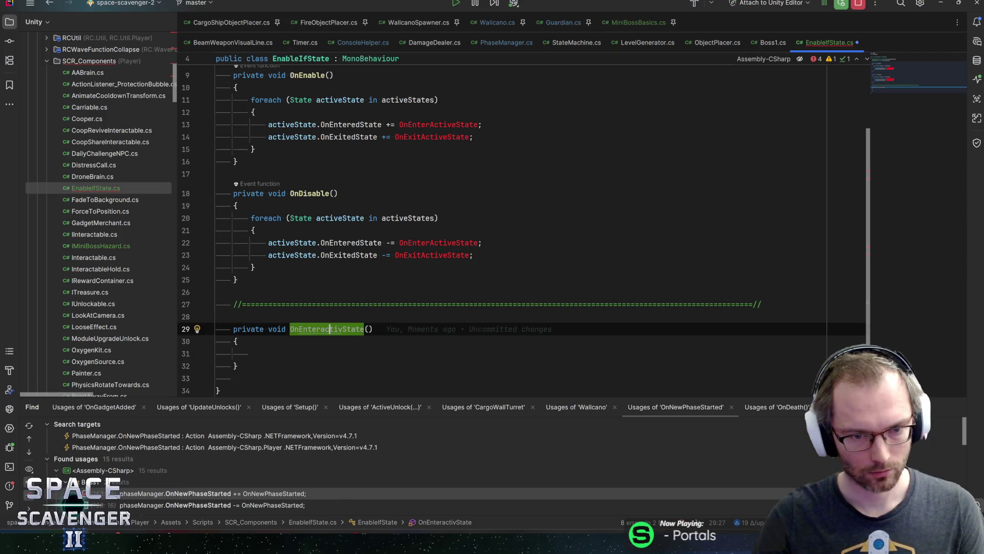
pyautogui.press('BackSpace')
pyautogui.write('Activ')
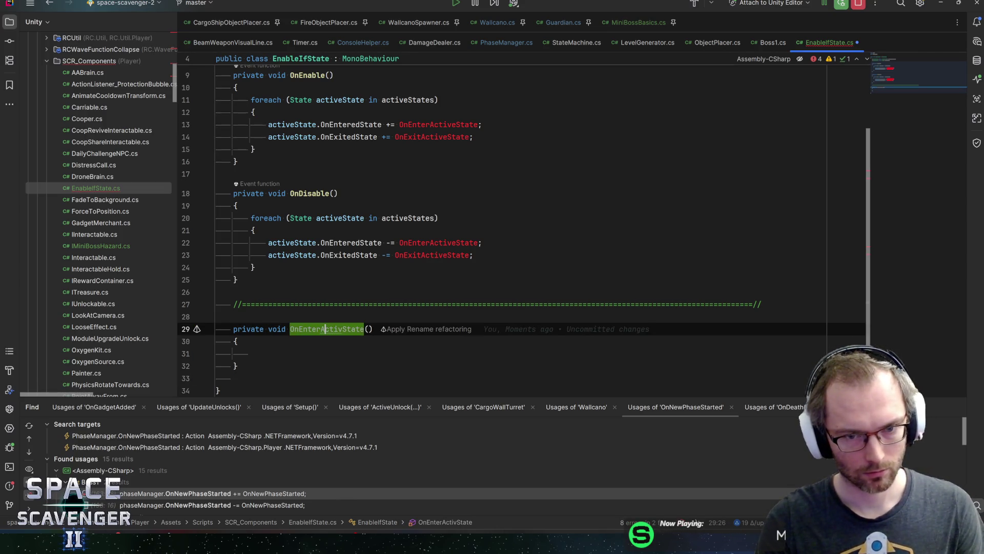
pyautogui.write('e')
pyautogui.press('End')
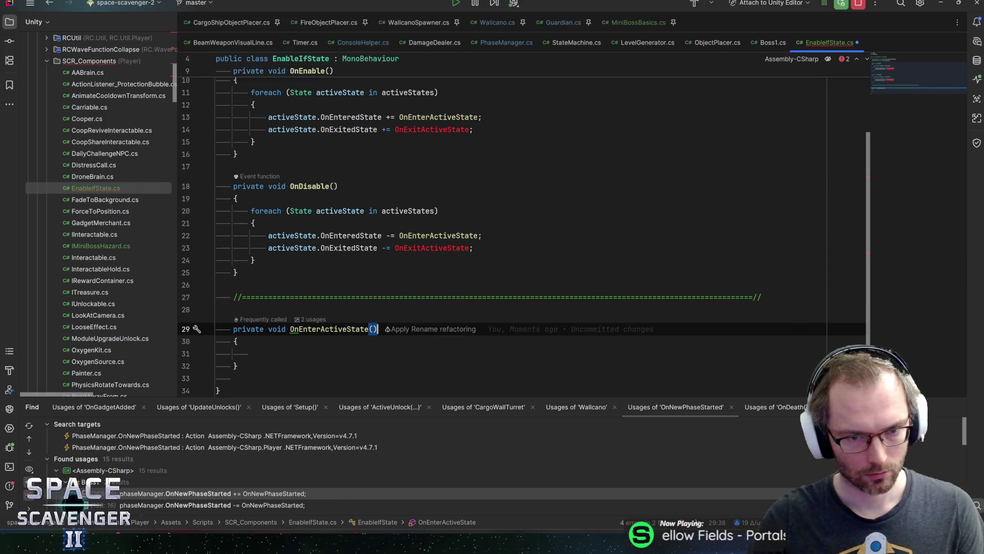
pyautogui.click(433, 248)
# - Add an empty private void OnExitActiveState() method with braces below it
pyautogui.click(251, 353)
pyautogui.press('Down')
pyautogui.press('Down')
pyautogui.press('Return')
pyautogui.press('Return')
pyautogui.press('Up')
pyautogui.write('private void')
pyautogui.press('Return')
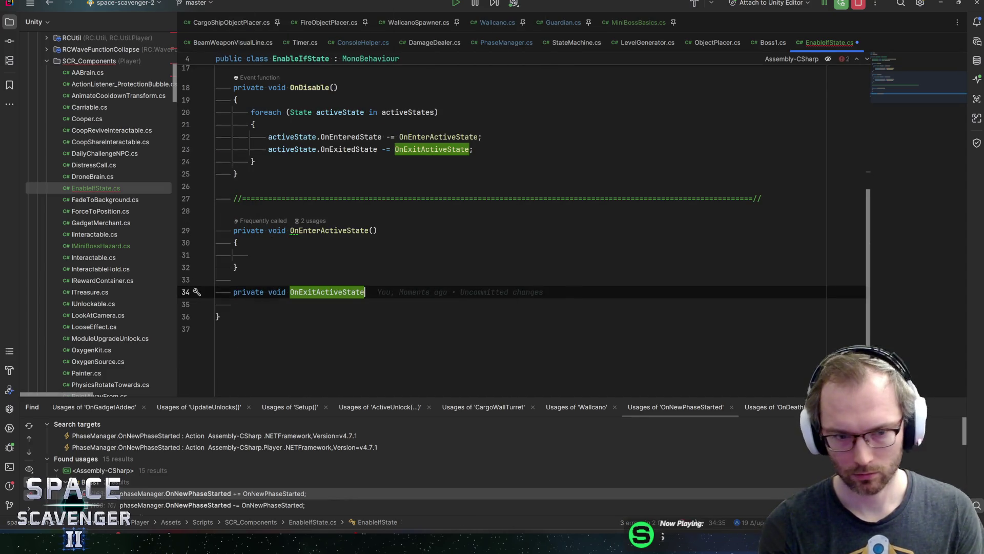
pyautogui.write('(')
pyautogui.press('End')
pyautogui.press('Return')
pyautogui.write('{')
pyautogui.press('Return')
# - Select the componentsToActivate field name and return to the empty OnEnterActiveState body
pyautogui.scroll(3, 513, 230)
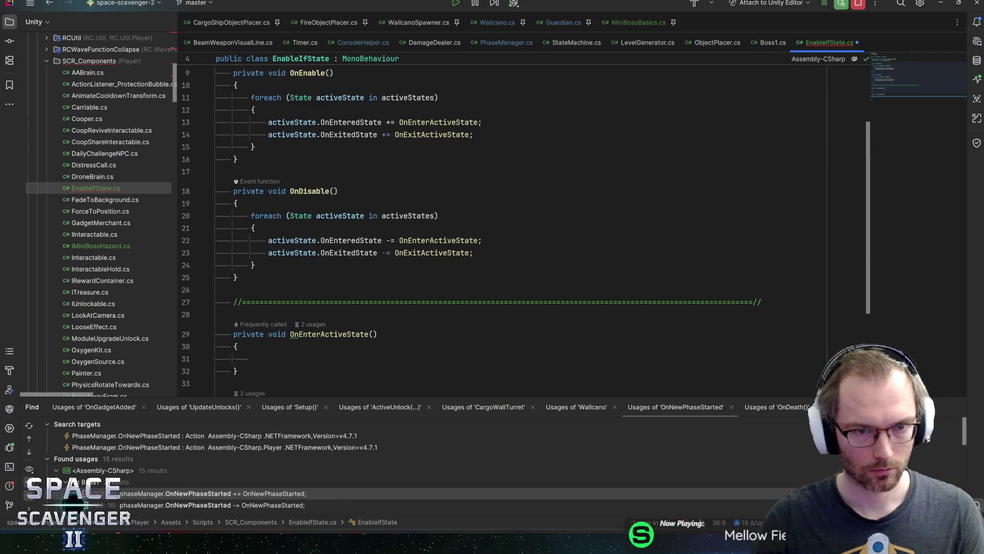
pyautogui.scroll(2, 512, 231)
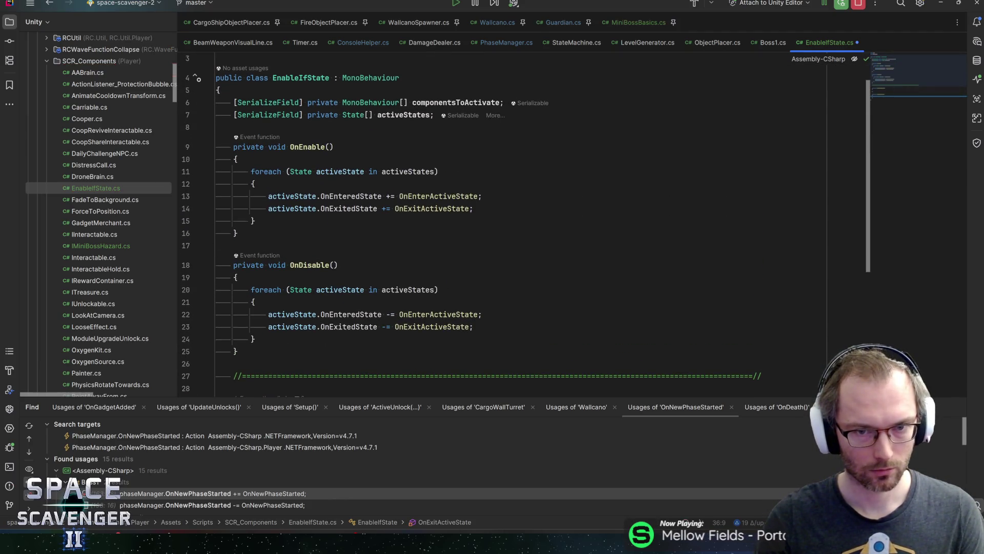
pyautogui.doubleClick(455, 102)
pyautogui.scroll(-1, 574, 229)
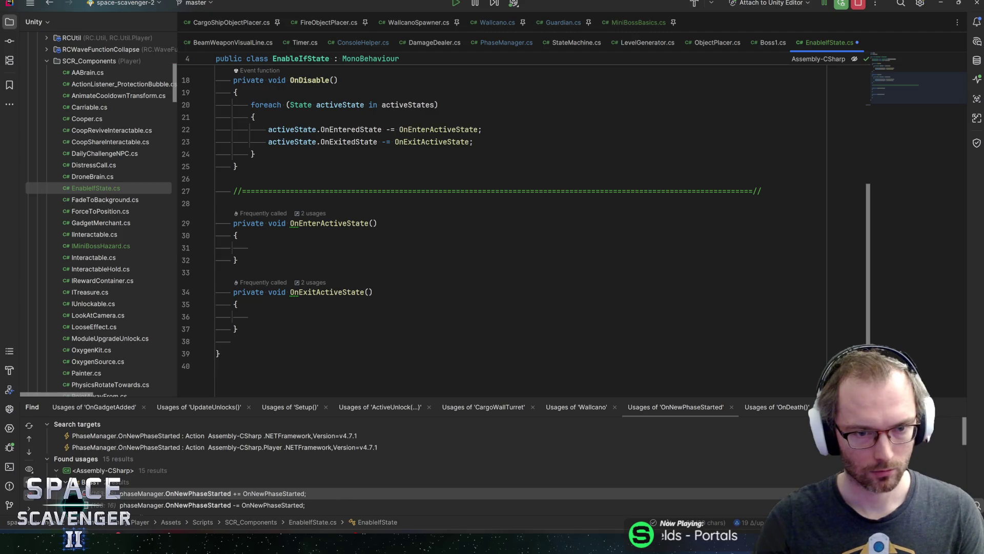
pyautogui.click(287, 248)
# - In OnEnterActiveState, loop over componentsToActivate with mb and set mb.enabled = true
pyautogui.write('componentsToActivate.fore')
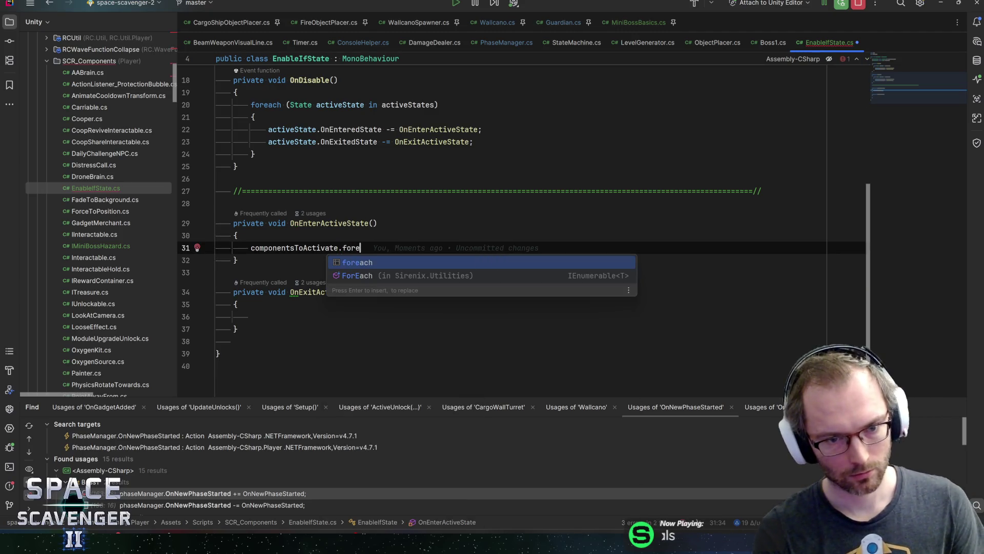
pyautogui.press('Return')
pyautogui.write('mb in')
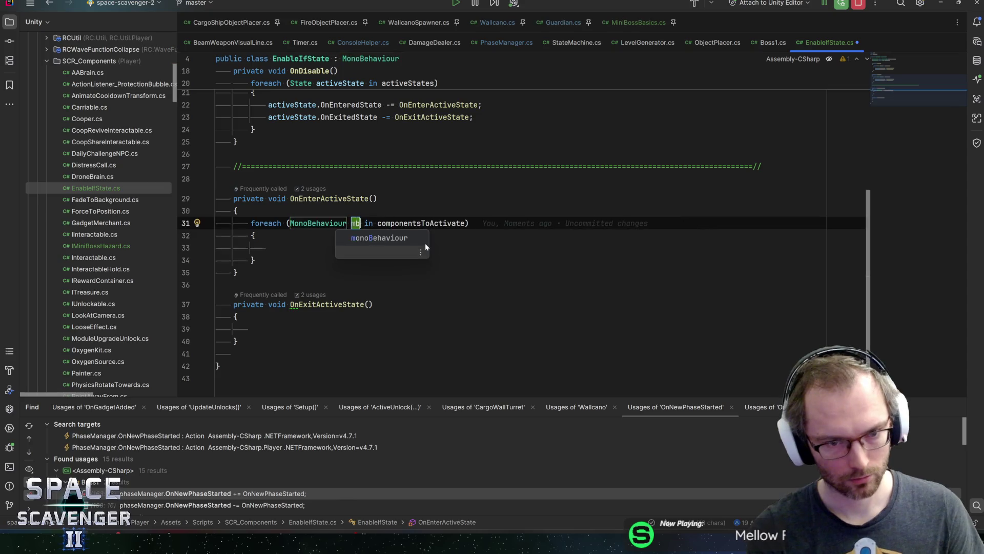
pyautogui.press('Return')
pyautogui.write('mb.en')
pyautogui.press('Return')
pyautogui.write('= true;')
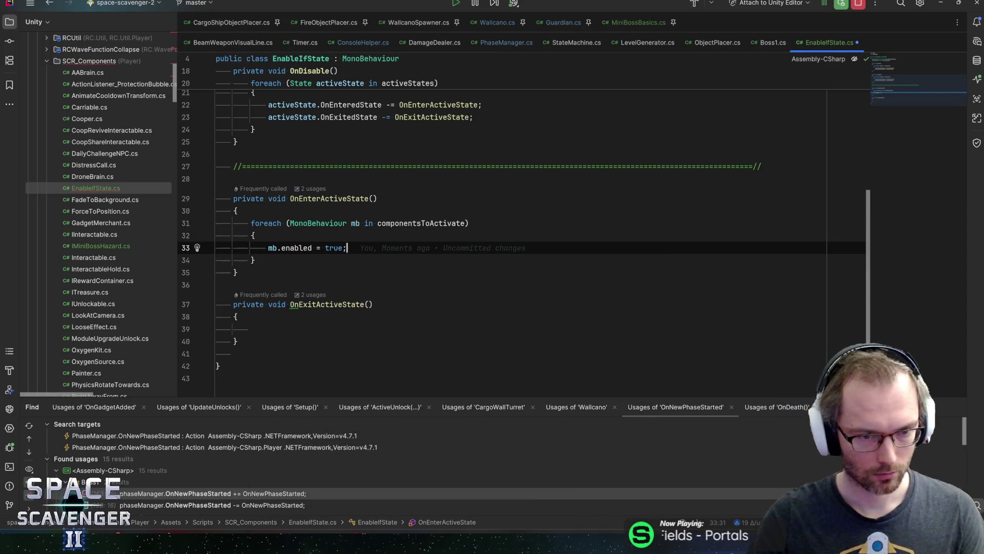
# - Copy the loop into OnExitActiveState with enabled set to false, then switch back to Unity
pyautogui.hotkey('ctrl', 'w')
pyautogui.hotkey('ctrl', 'w')
pyautogui.hotkey('ctrl', 'w')
pyautogui.hotkey('ctrl', 'c')
pyautogui.click(251, 329)
pyautogui.hotkey('ctrl', 'v')
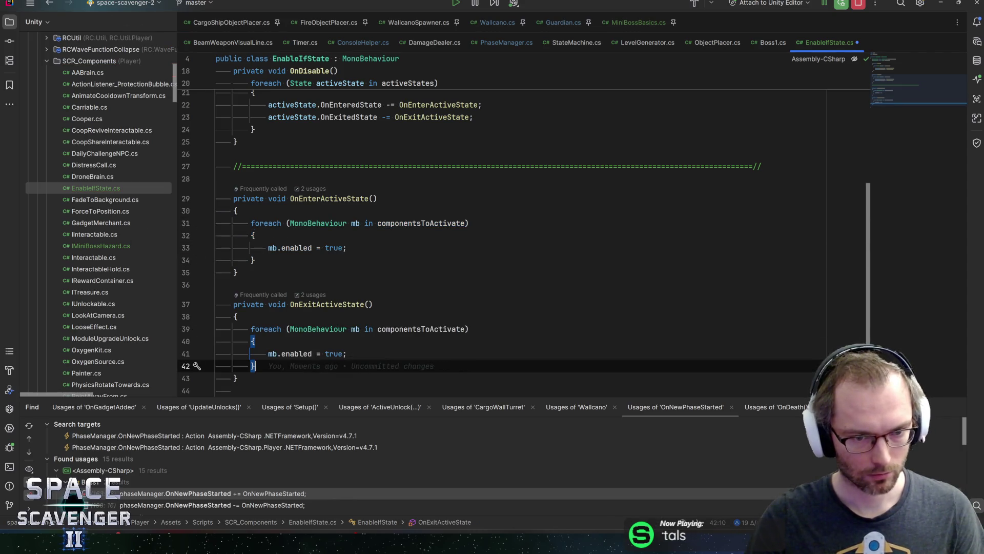
pyautogui.click(255, 341)
pyautogui.doubleClick(335, 353)
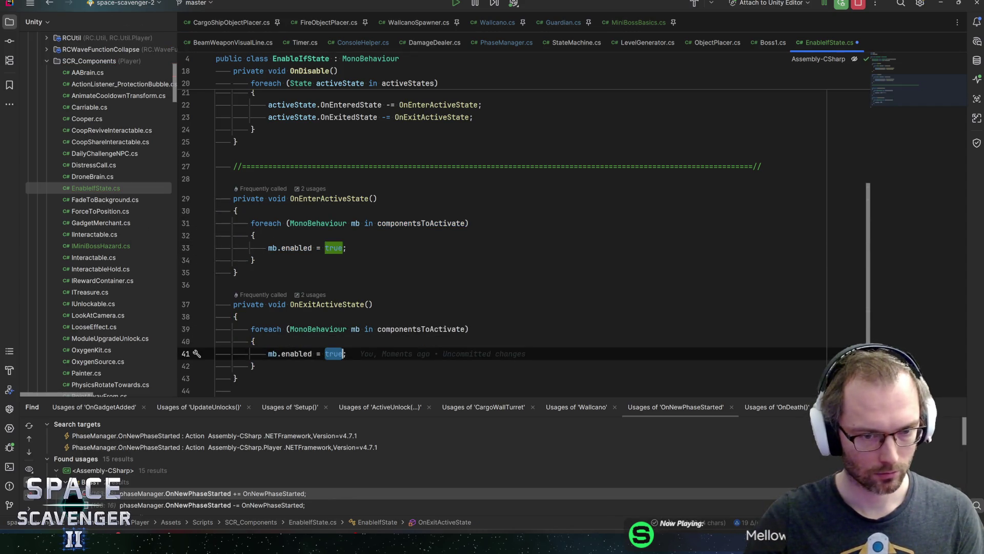
pyautogui.write('false')
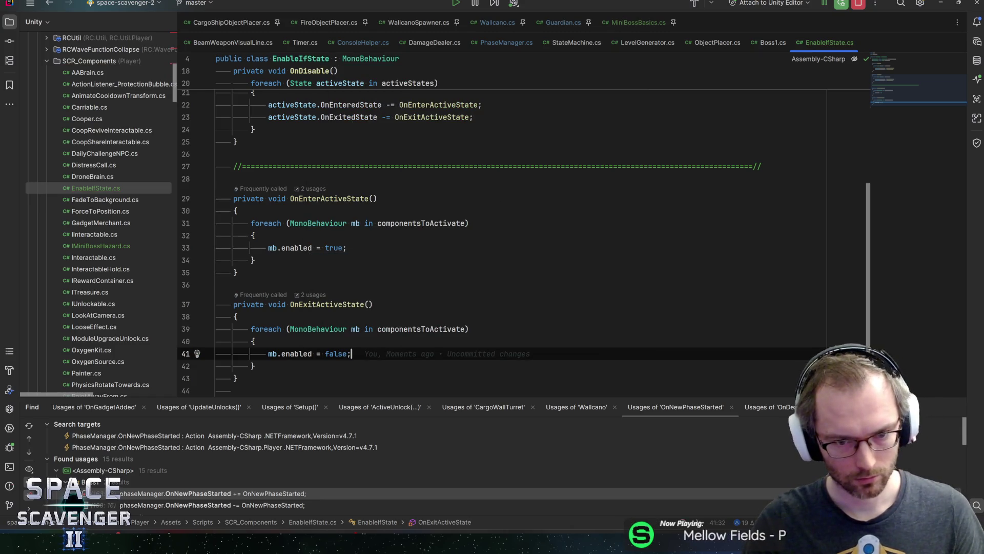
pyautogui.click(255, 341)
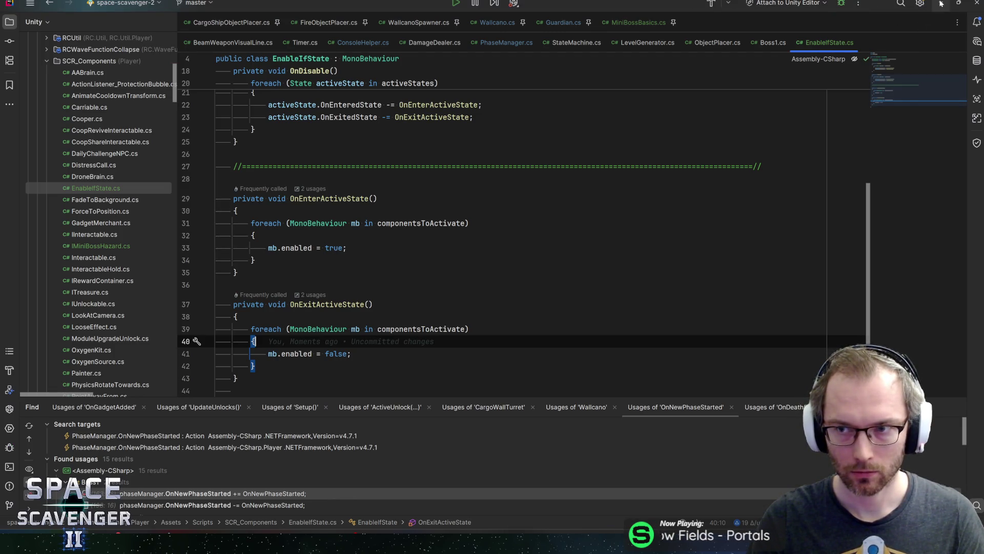
pyautogui.hotkey('alt', 'Tab')
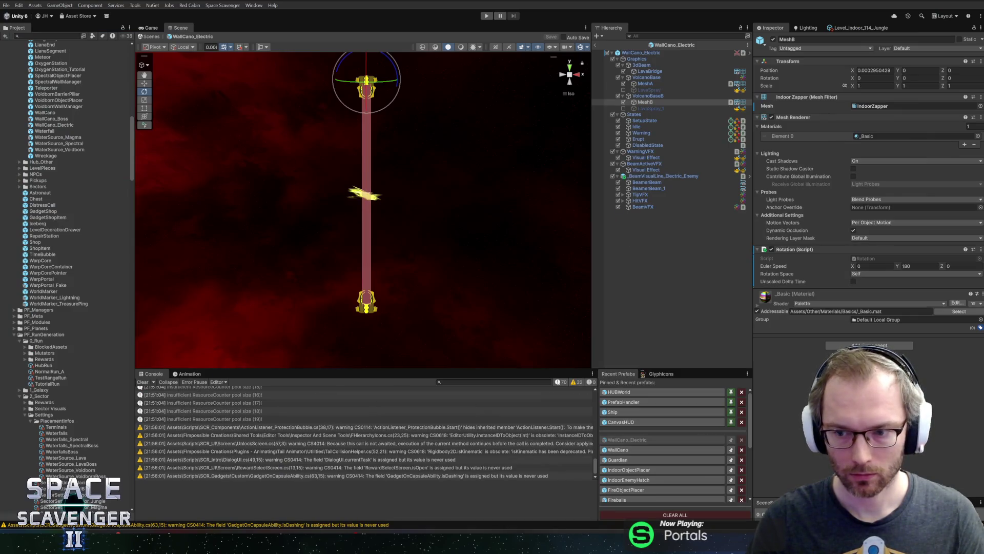
# - Add Enable If State to MeshB with its Rotation activated in Warning and Erupt states, and save
pyautogui.hotkey('ctrl', 'shift', 'a')
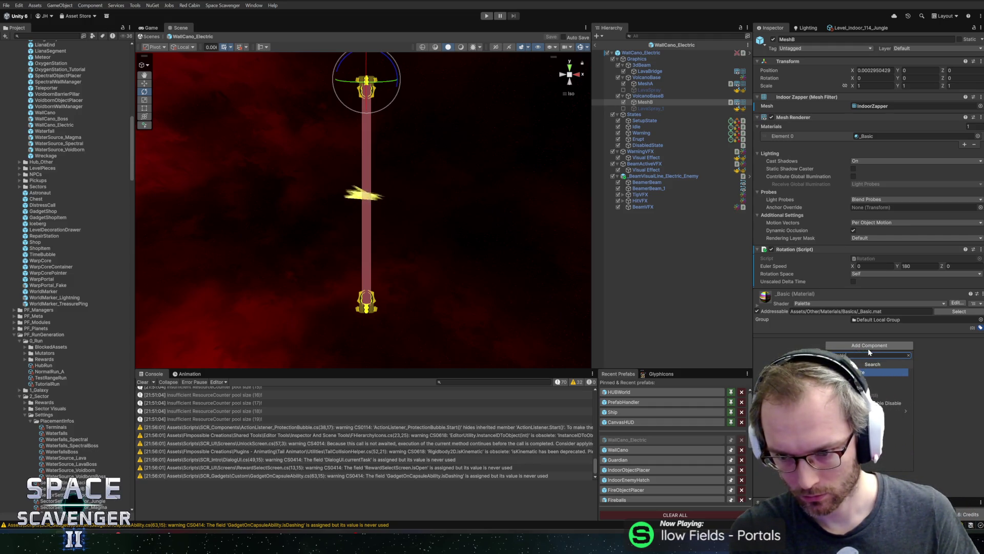
pyautogui.press('Return')
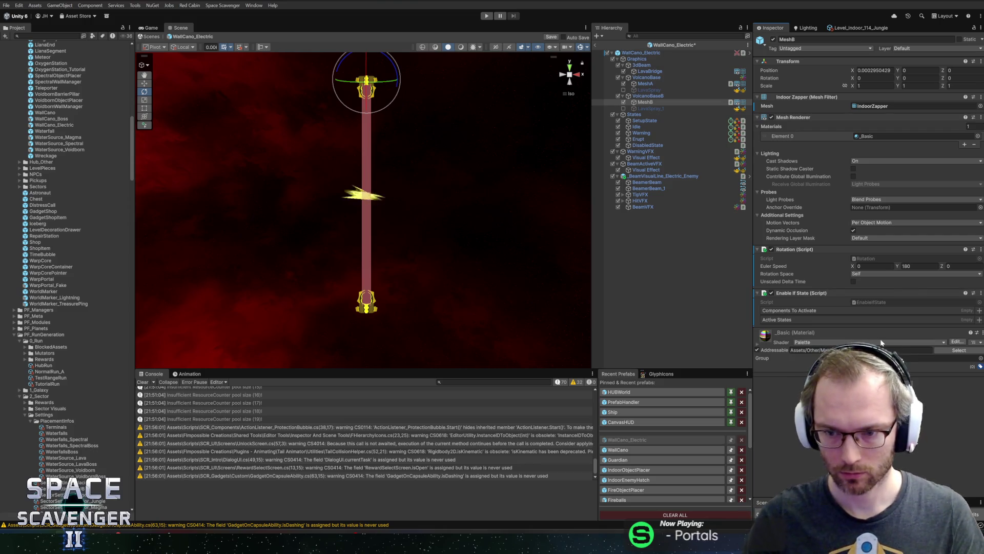
pyautogui.moveTo(789, 250)
pyautogui.mouseDown()
pyautogui.moveTo(806, 263)
pyautogui.moveTo(798, 314)
pyautogui.mouseUp()
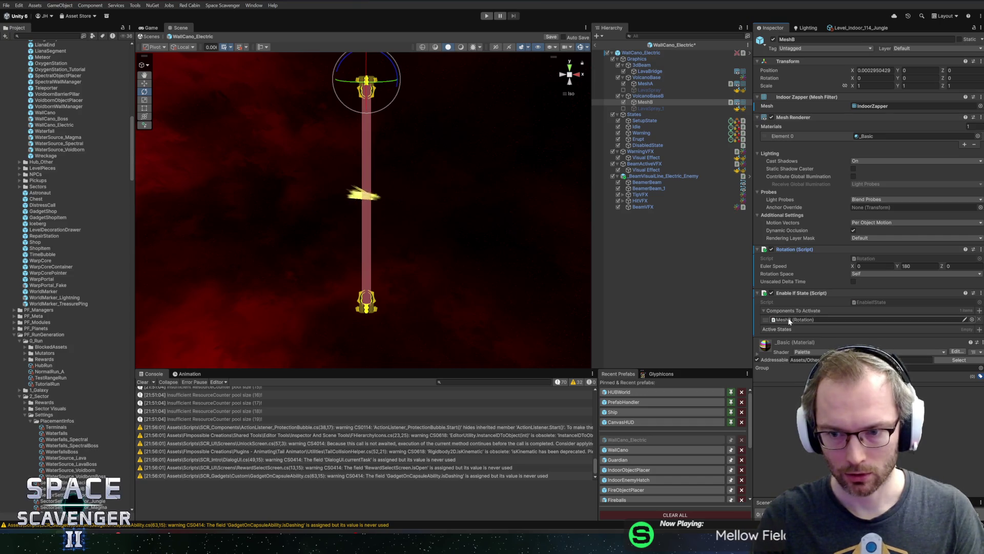
pyautogui.moveTo(640, 133)
pyautogui.mouseDown()
pyautogui.moveTo(744, 231)
pyautogui.moveTo(821, 330)
pyautogui.mouseUp()
pyautogui.moveTo(640, 139)
pyautogui.mouseDown()
pyautogui.moveTo(815, 339)
pyautogui.moveTo(789, 332)
pyautogui.mouseUp()
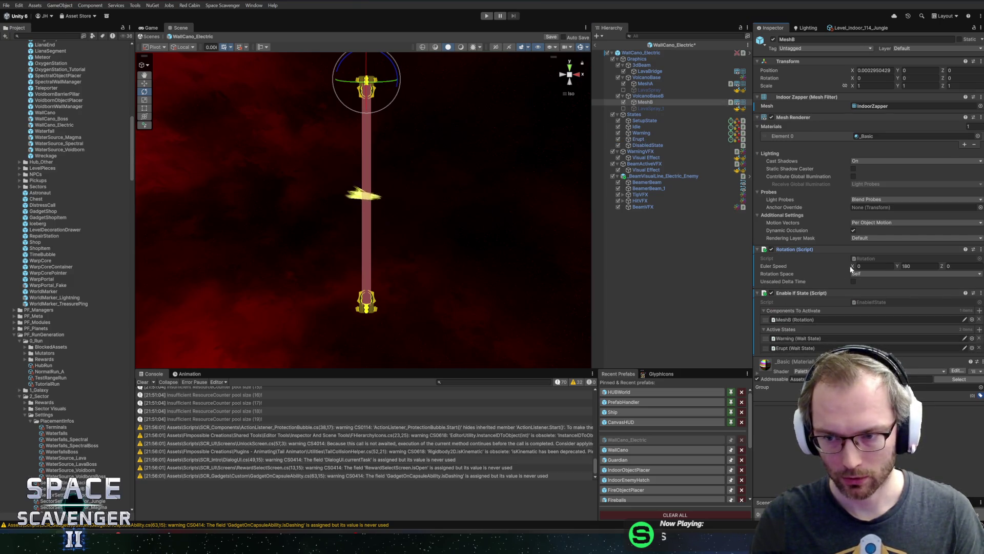
pyautogui.hotkey('ctrl', 's')
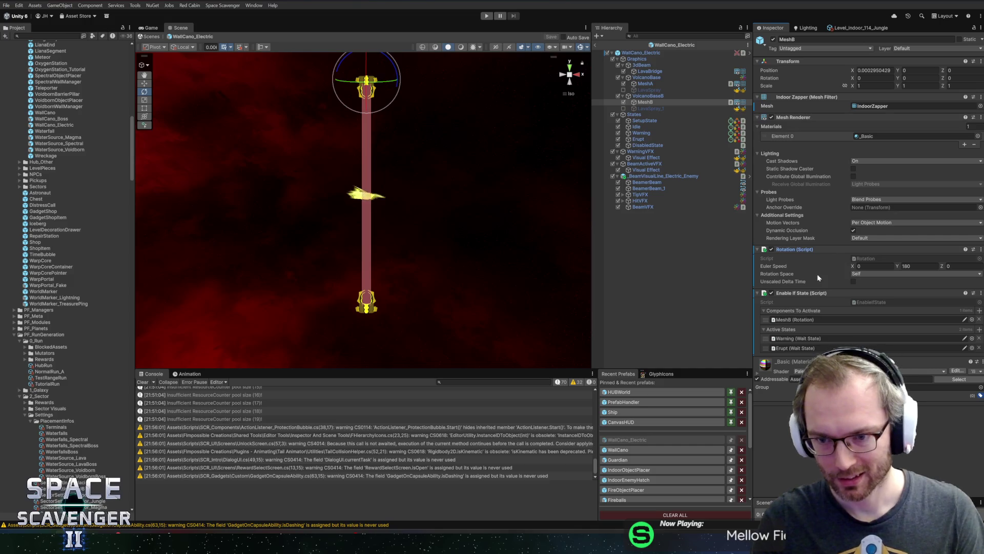
# - Copy the configured Enable If State component and select MeshA
pyautogui.rightClick(811, 294)
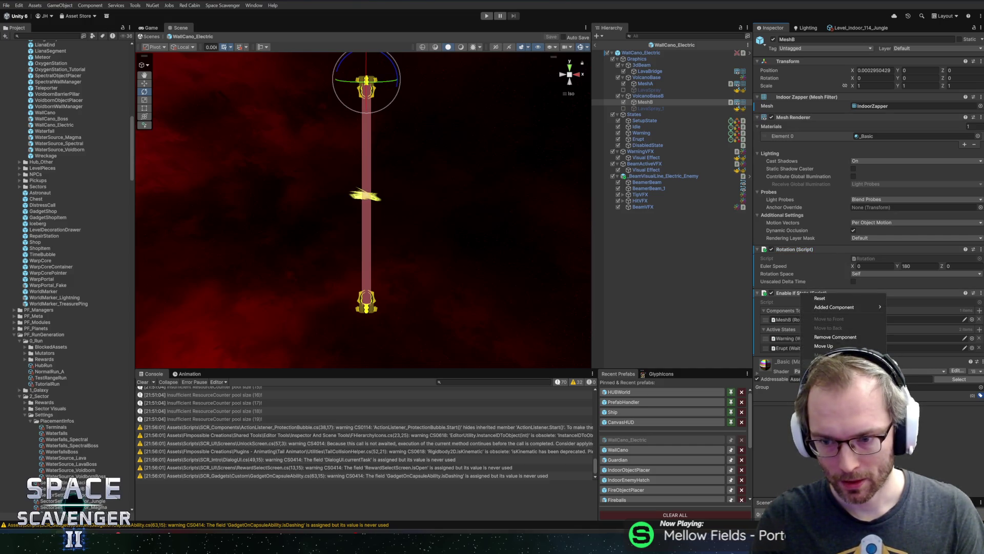
pyautogui.click(835, 336)
pyautogui.click(645, 83)
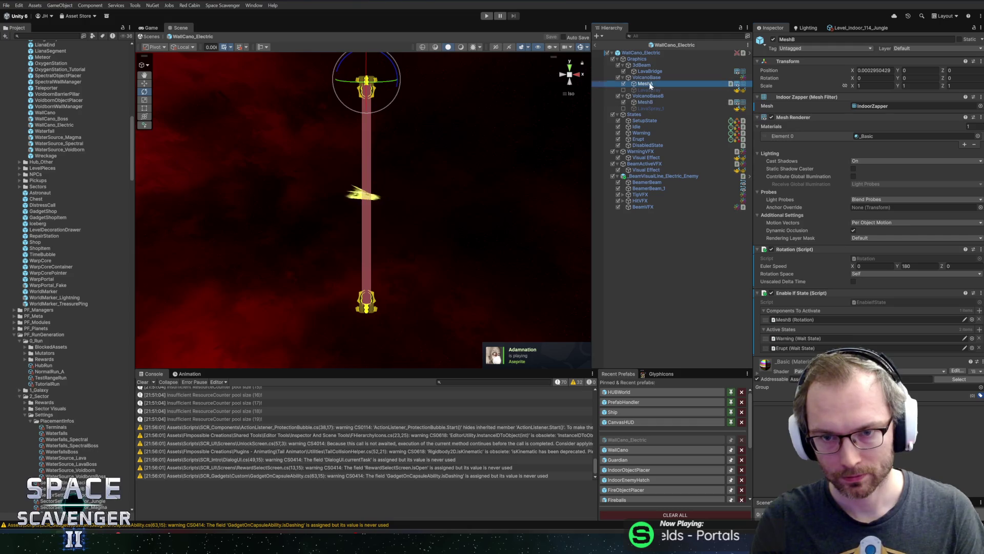
# - Paste Enable If State onto MeshA, point it at MeshA's own Rotation, and press Play
pyautogui.rightClick(795, 254)
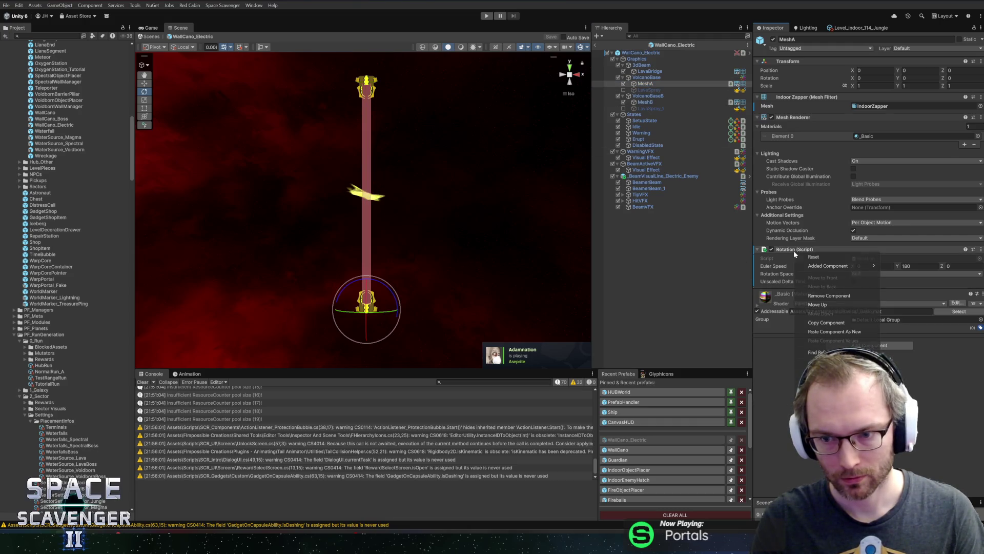
pyautogui.click(825, 332)
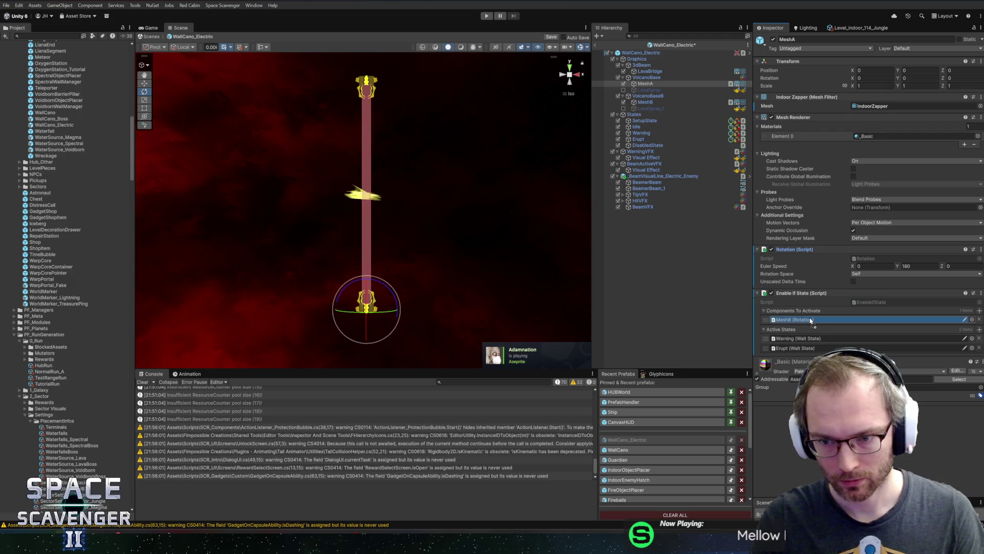
pyautogui.moveTo(810, 320); pyautogui.dragTo(810, 320)
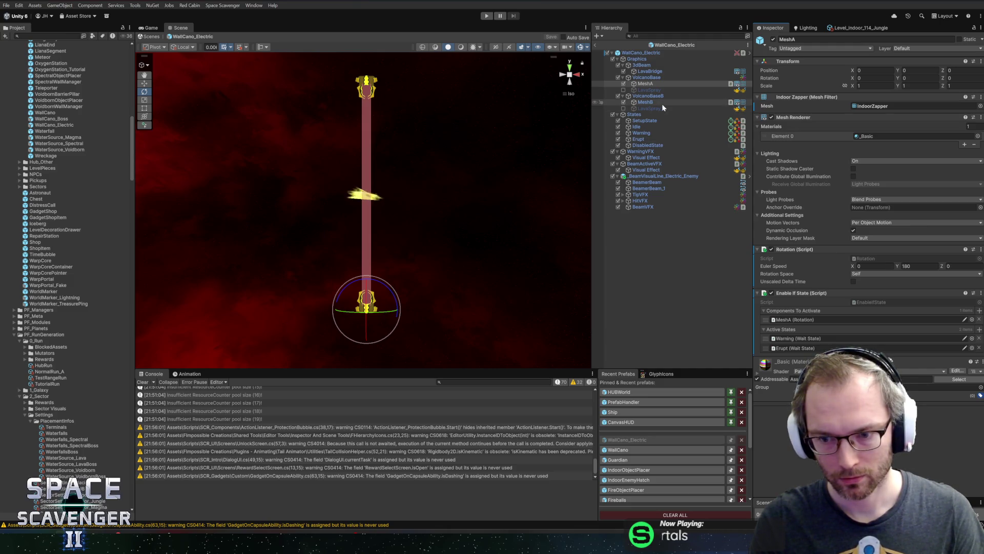
pyautogui.click(484, 15)
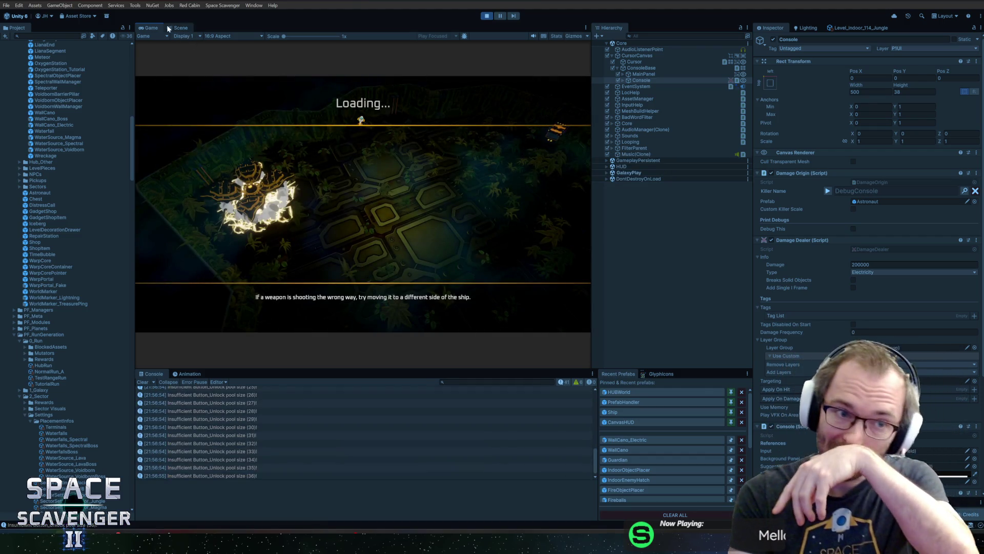
# - Maximize the Game view, shoot the Guardian during the fight, then stop play mode with Ctrl+P
pyautogui.doubleClick(153, 27)
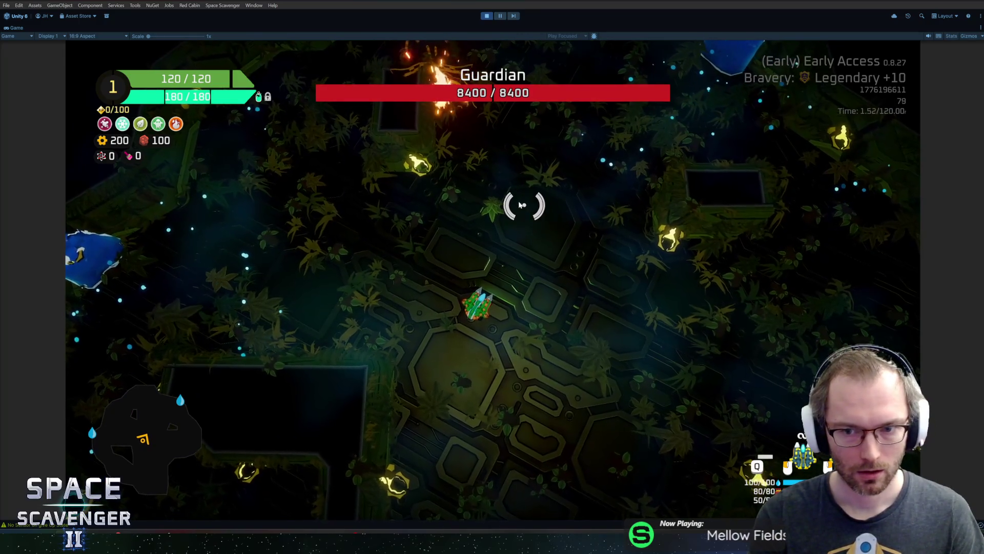
pyautogui.click(503, 176)
pyautogui.click(444, 355)
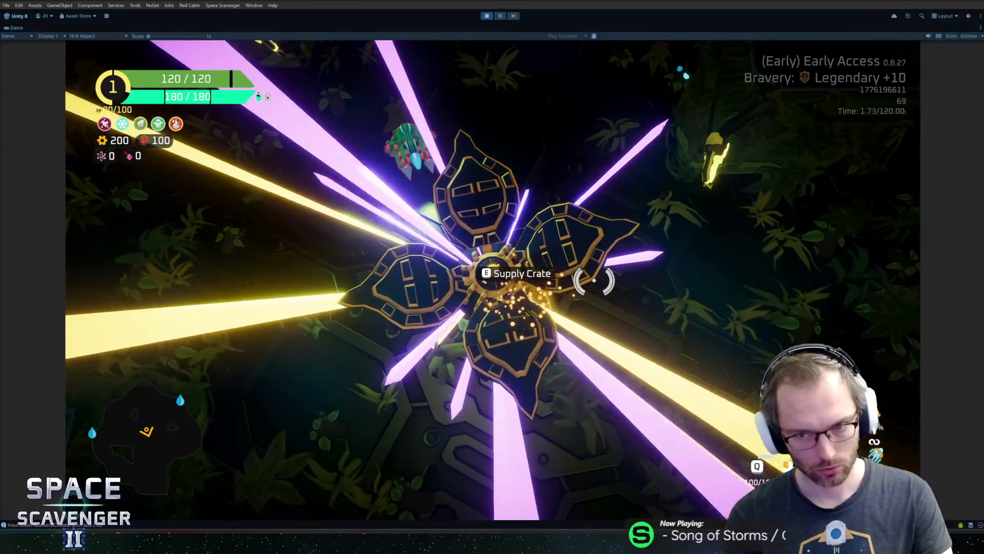
pyautogui.hotkey('ctrl', 'p')
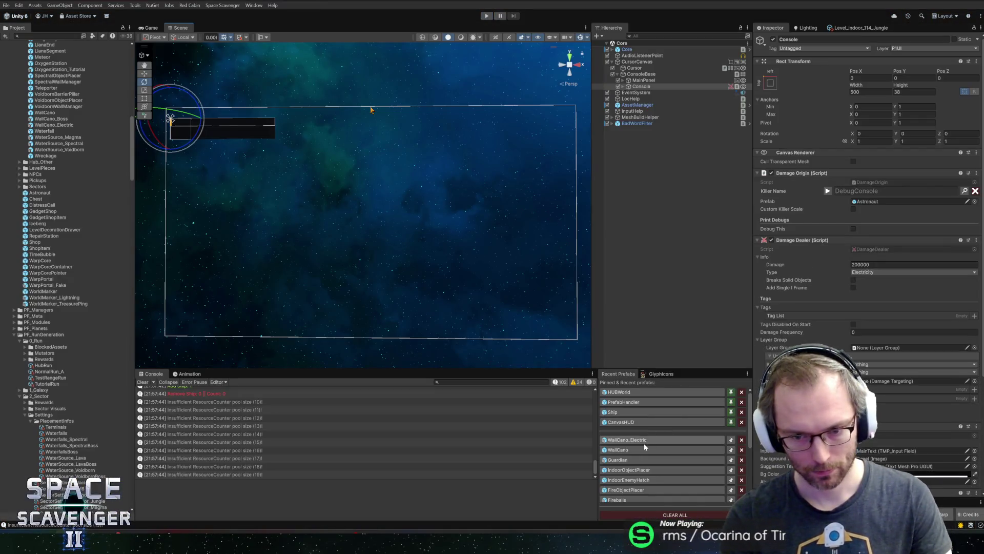
# - Open WallCano_Electric, select MeshA and MeshB, and set their Rotation Y speed to 360
pyautogui.click(644, 443)
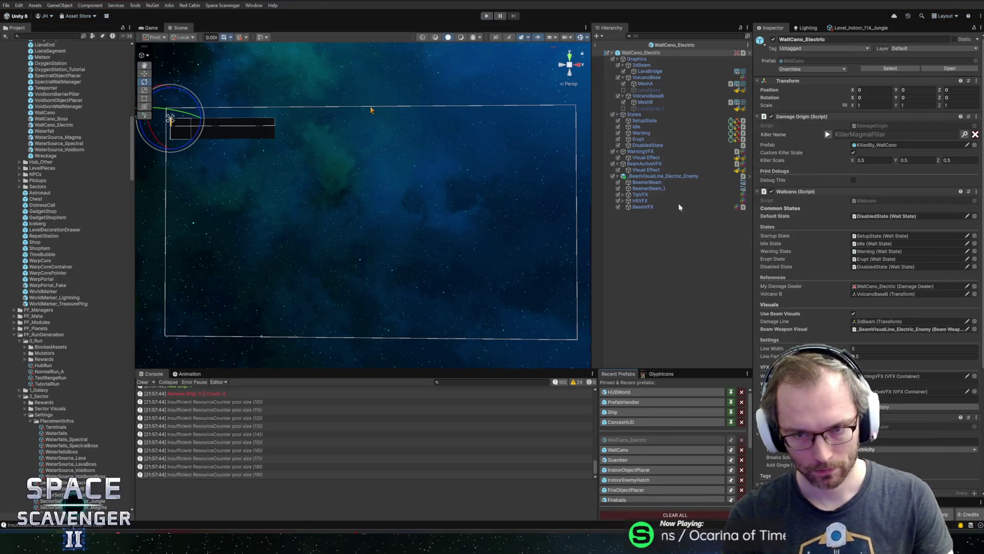
pyautogui.click(660, 102)
pyautogui.keyDown('ctrl'); pyautogui.click(662, 85); pyautogui.keyUp('ctrl')
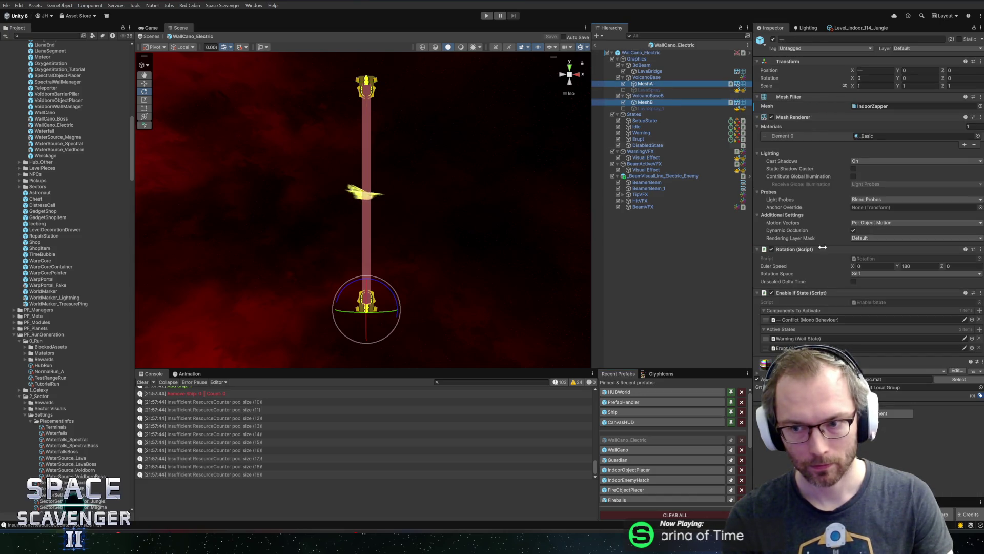
pyautogui.click(917, 265)
pyautogui.write('360')
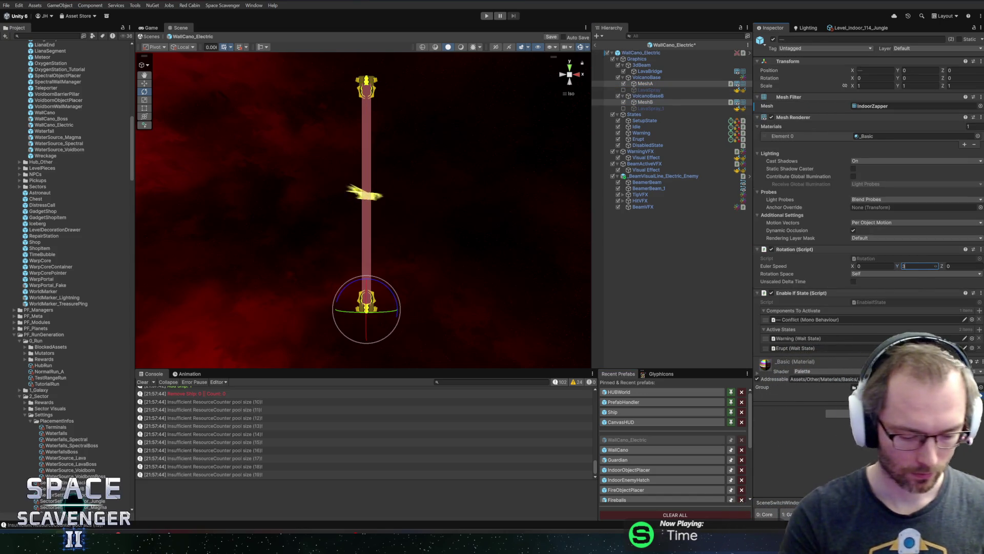
pyautogui.press('Return')
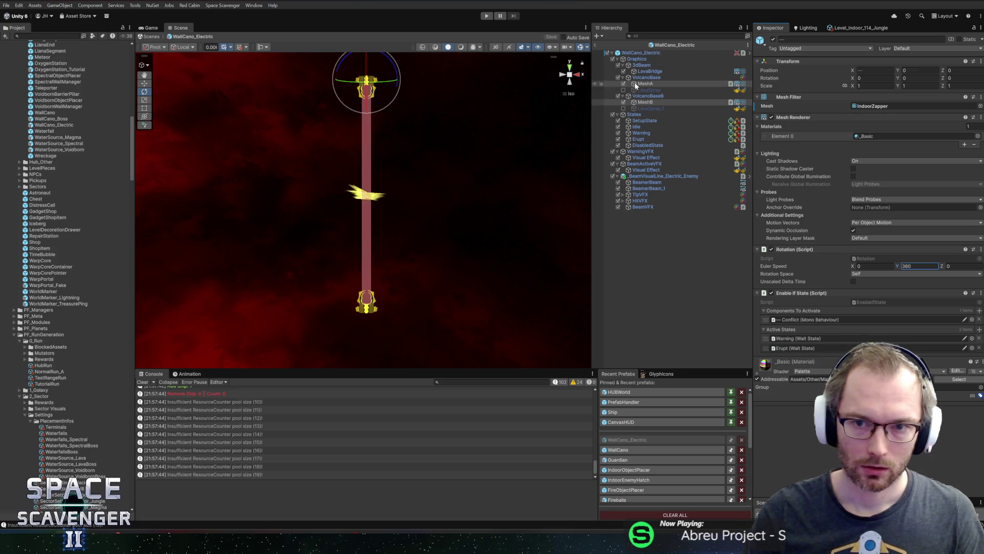
# - Drag-rotate the zapper meshes in the Scene view to preview them, then undo the rotation
pyautogui.moveTo(376, 82); pyautogui.dragTo(366, 91)
pyautogui.moveTo(364, 136); pyautogui.dragTo(381, 91)
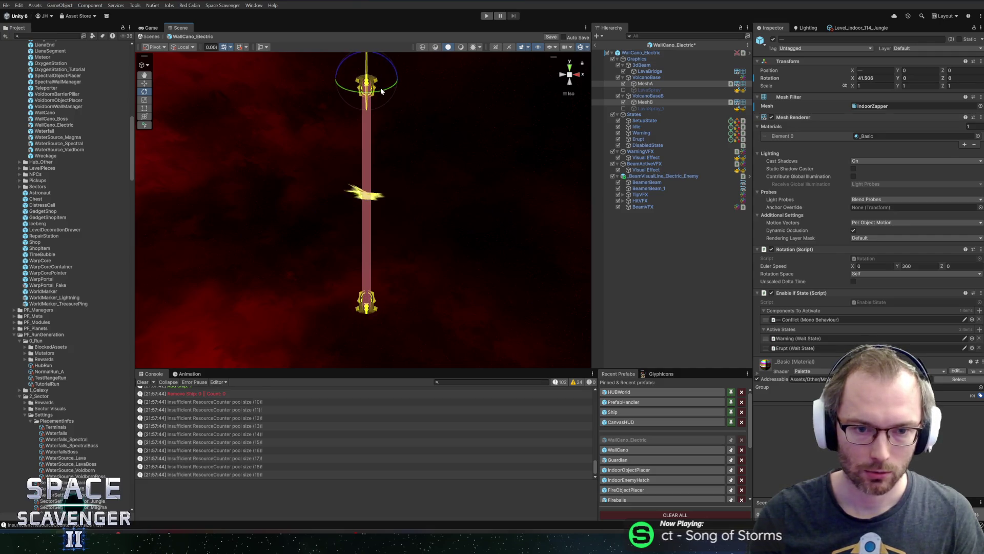
pyautogui.moveTo(444, 112)
pyautogui.mouseDown()
pyautogui.moveTo(367, 149)
pyautogui.moveTo(372, 122)
pyautogui.mouseUp()
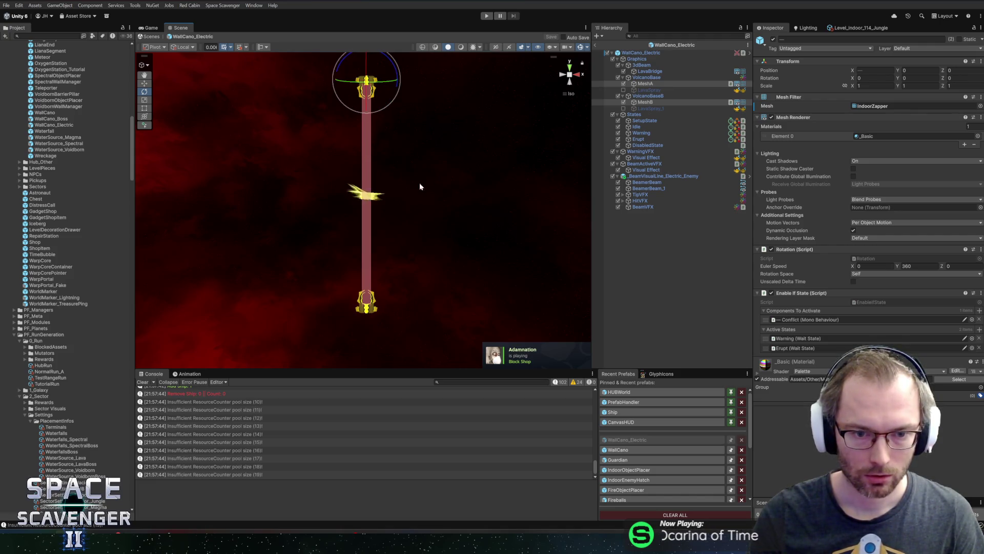
pyautogui.hotkey('ctrl', 'z')
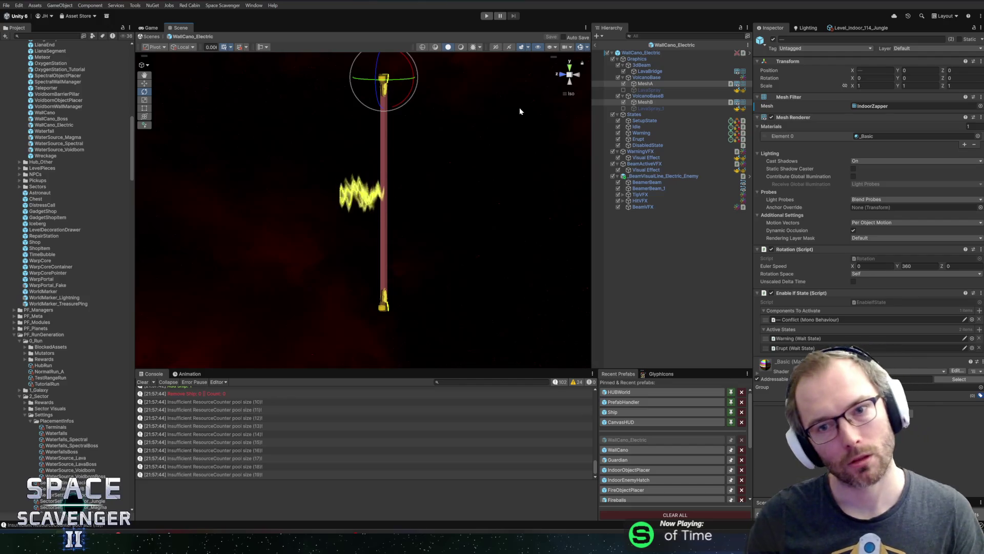
# - Select MeshB, then VolcanoBase, test-rotate and undo it, and switch back to Rider
pyautogui.click(640, 85)
pyautogui.click(641, 84)
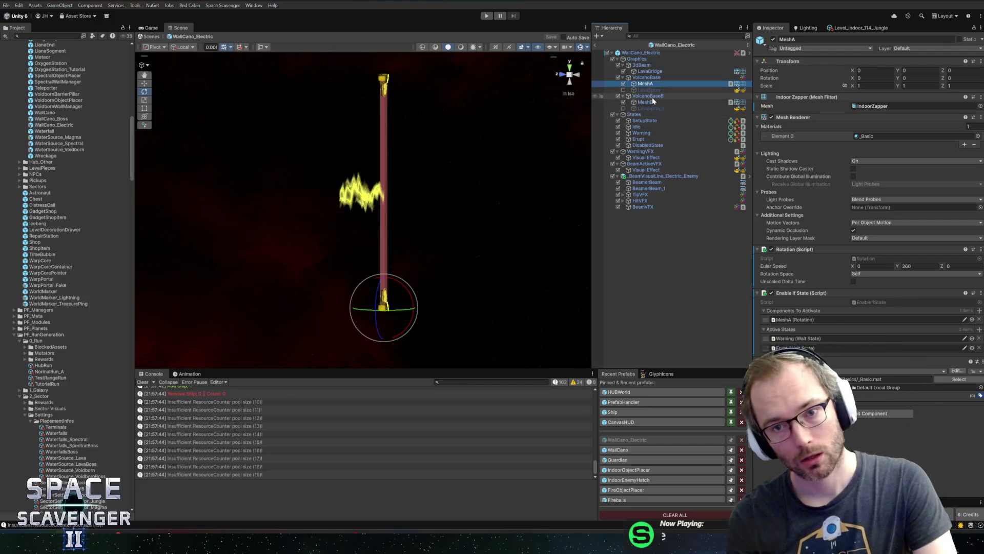
pyautogui.click(656, 101)
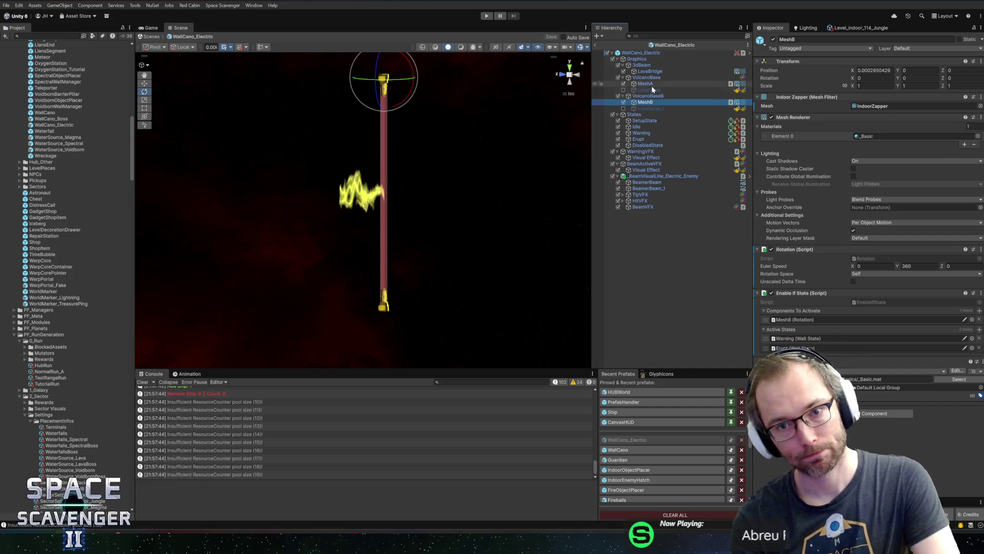
pyautogui.click(651, 79)
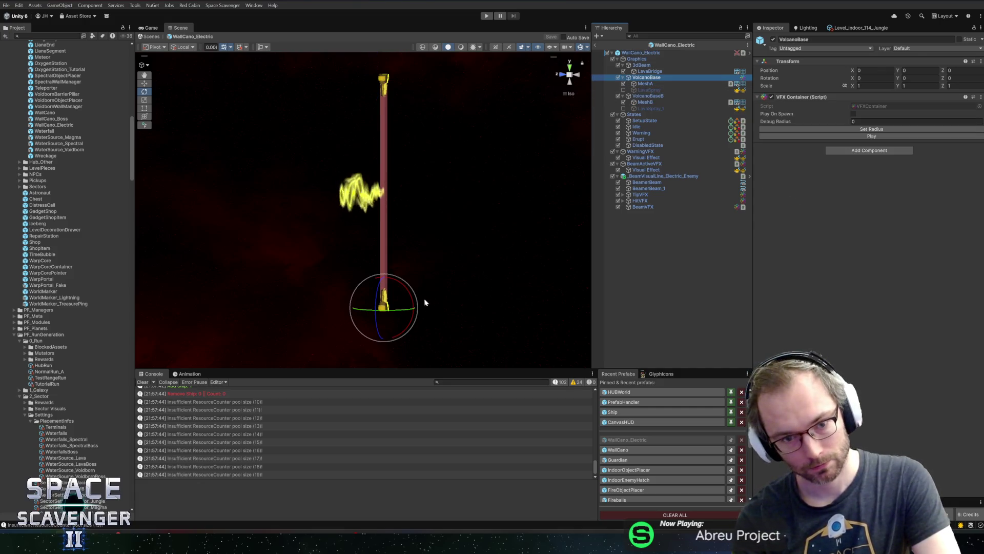
pyautogui.moveTo(409, 286); pyautogui.dragTo(395, 233)
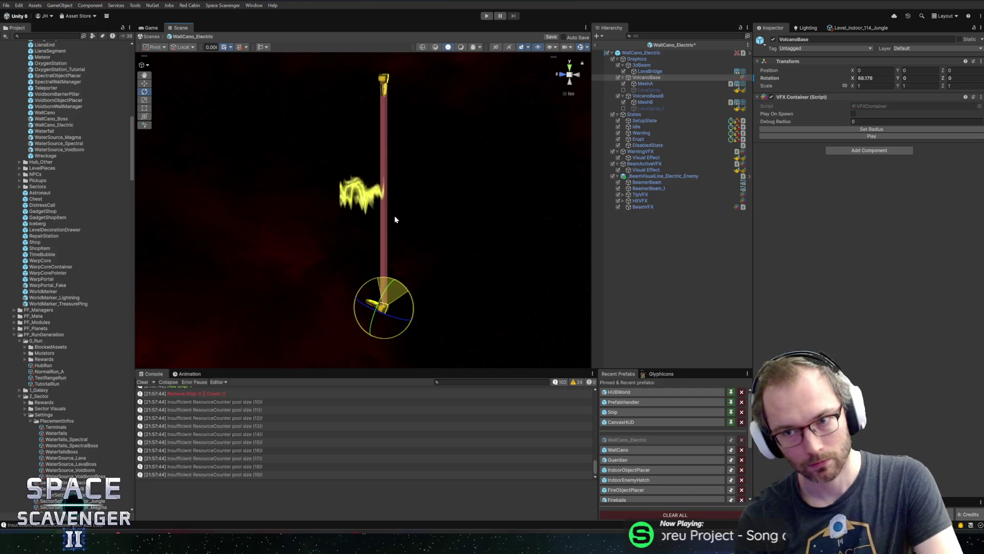
pyautogui.hotkey('ctrl', 'z')
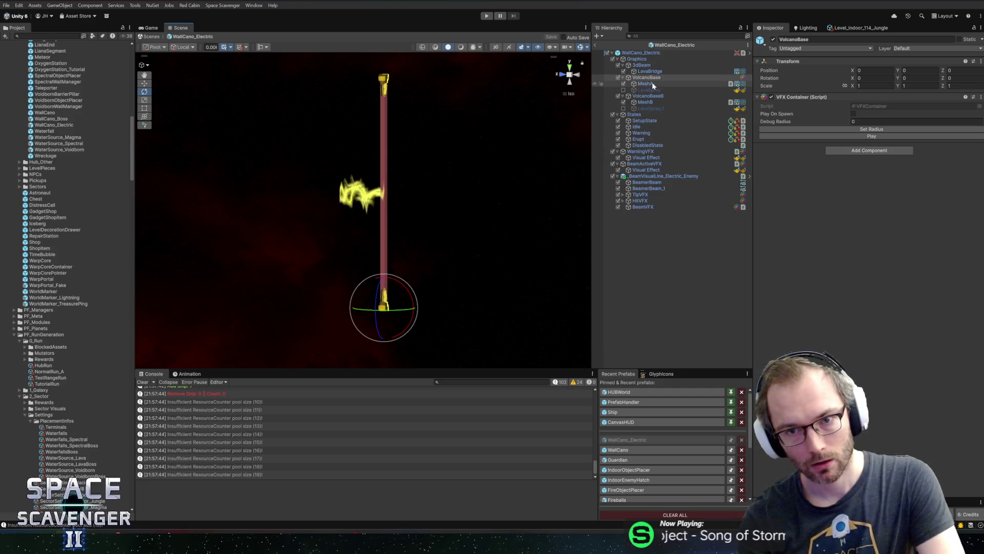
pyautogui.hotkey('alt', 'Tab')
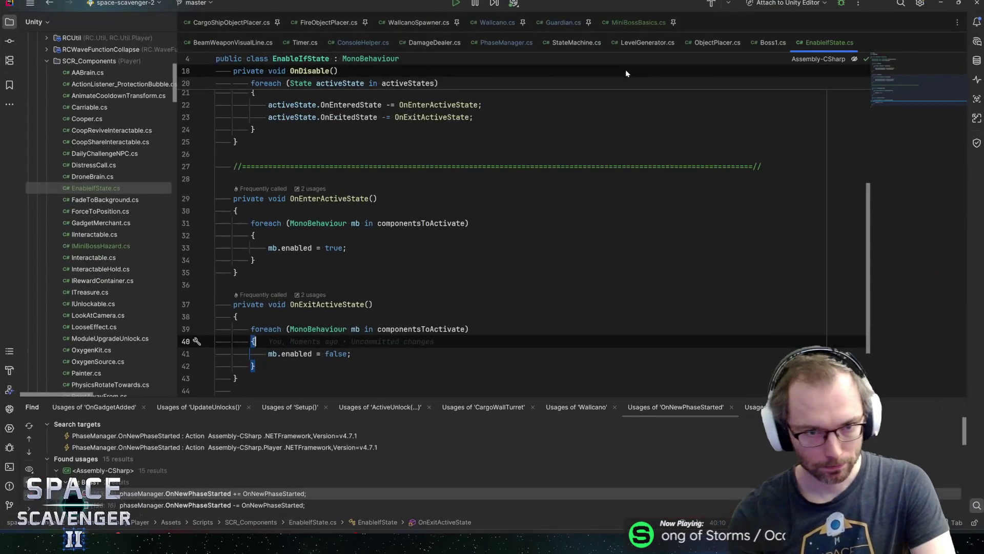
# - In Wallcano.cs, inspect Setup's SetPositionAndRotation(pointB, rotationB) call for volcanoB and its Vector3 usage
pyautogui.click(496, 22)
pyautogui.scroll(-9, 918, 132)
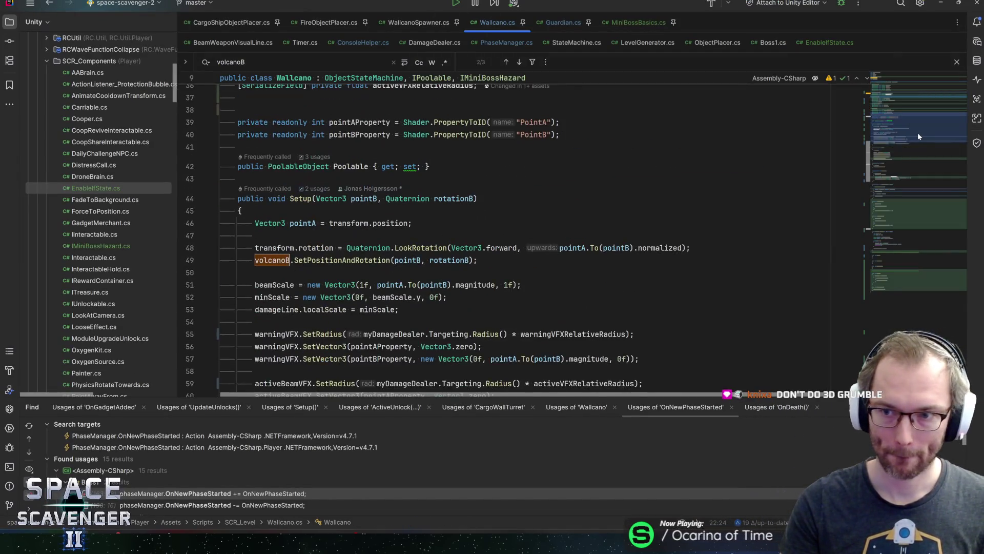
pyautogui.click(359, 260)
pyautogui.moveTo(358, 259)
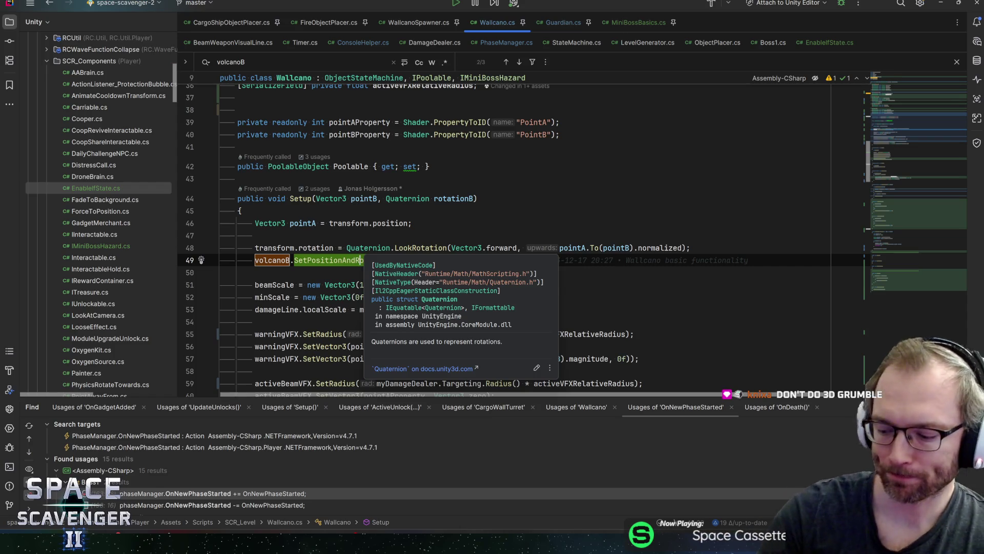
pyautogui.press('Escape')
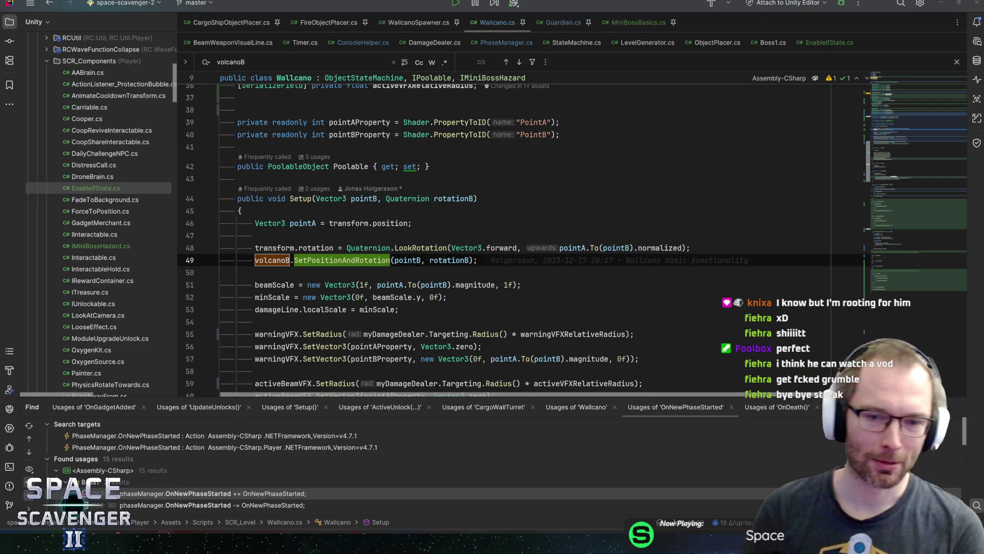
pyautogui.click(482, 248)
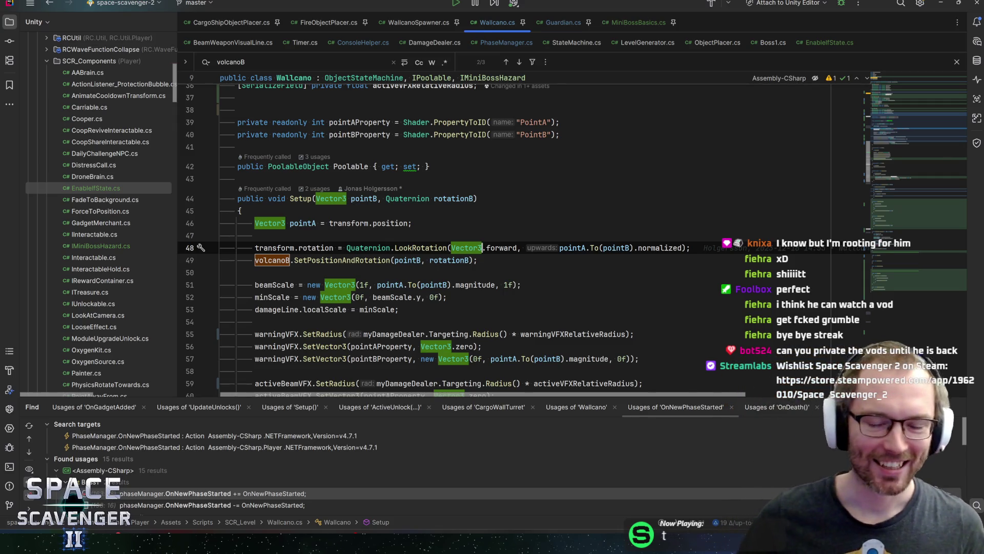
pyautogui.click(690, 247)
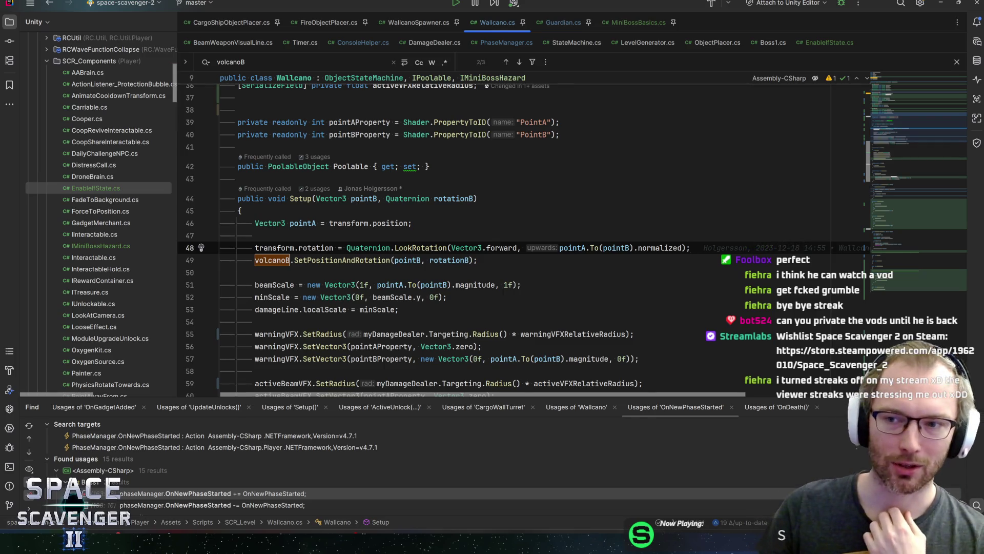
pyautogui.scroll(4, 919, 111)
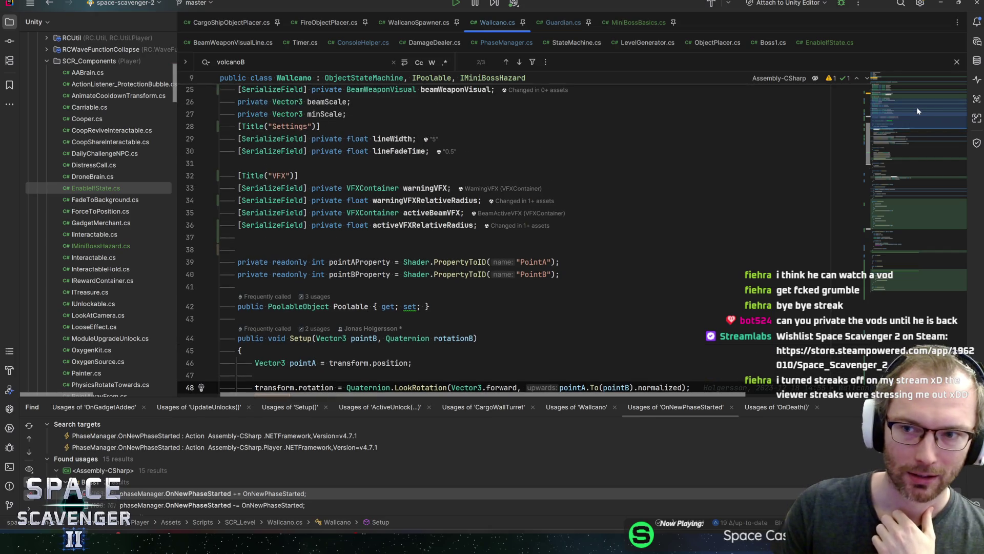
pyautogui.scroll(3, 903, 93)
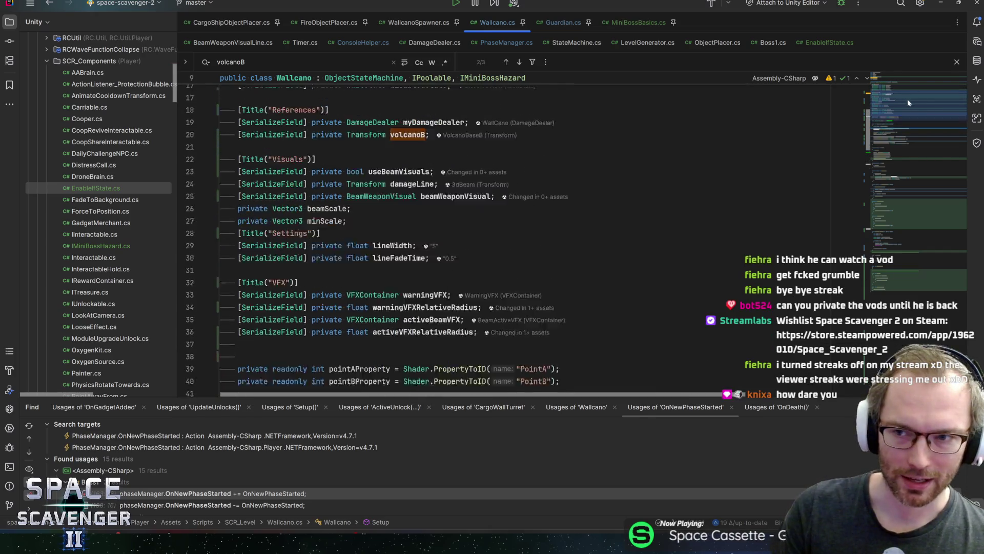
pyautogui.scroll(-10, 918, 125)
pyautogui.scroll(-3, 924, 133)
pyautogui.scroll(-1, 928, 133)
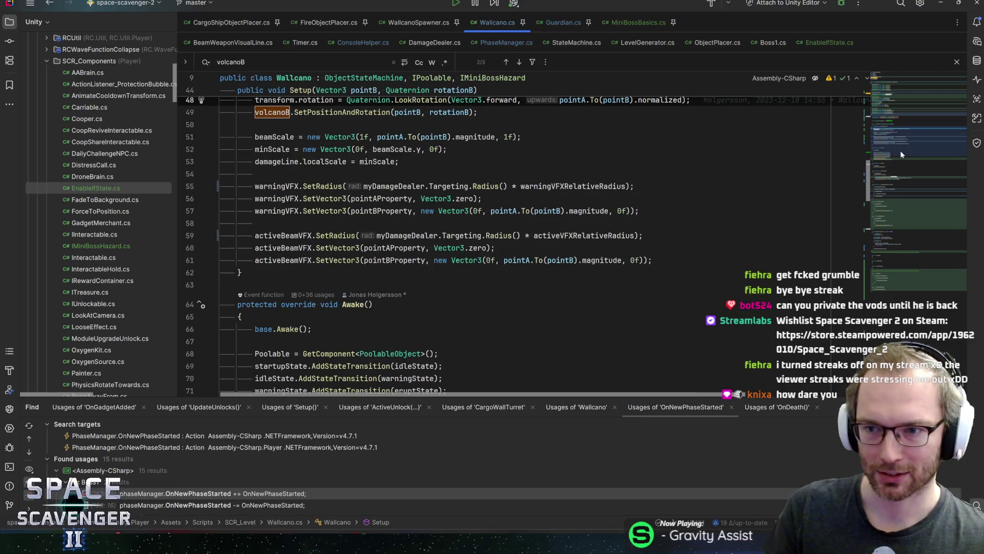
pyautogui.scroll(-8, 896, 143)
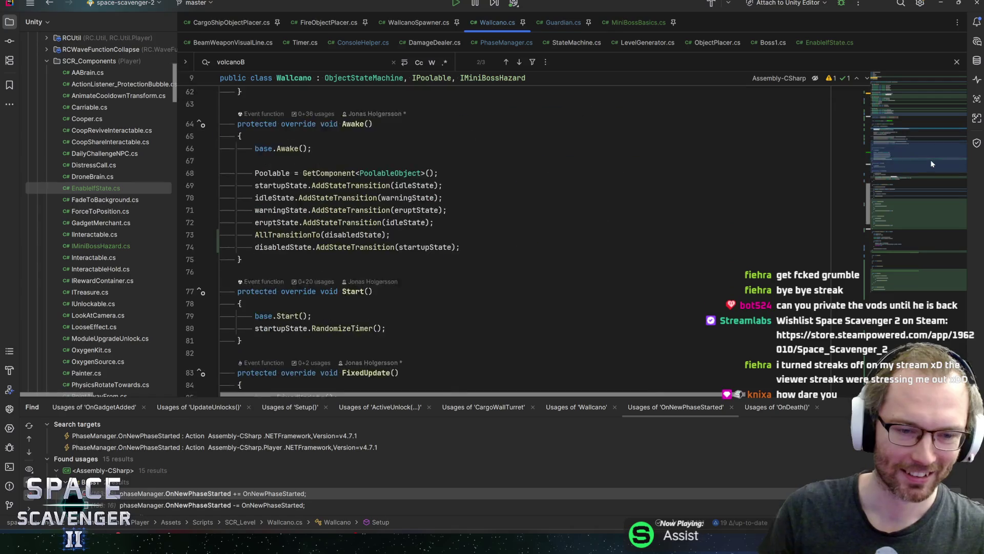
pyautogui.scroll(-2, 930, 177)
pyautogui.scroll(-2, 930, 181)
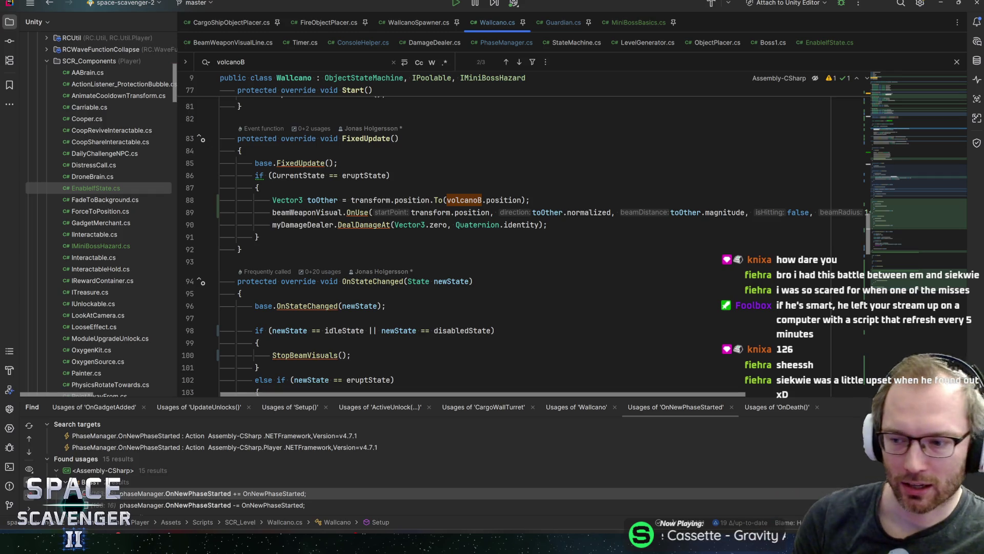
pyautogui.click(563, 212)
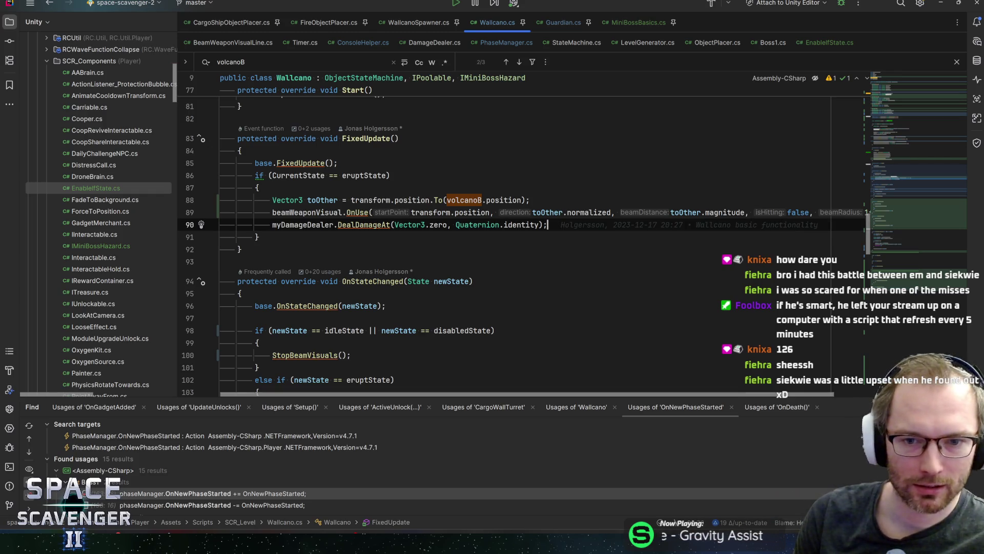
pyautogui.click(558, 212)
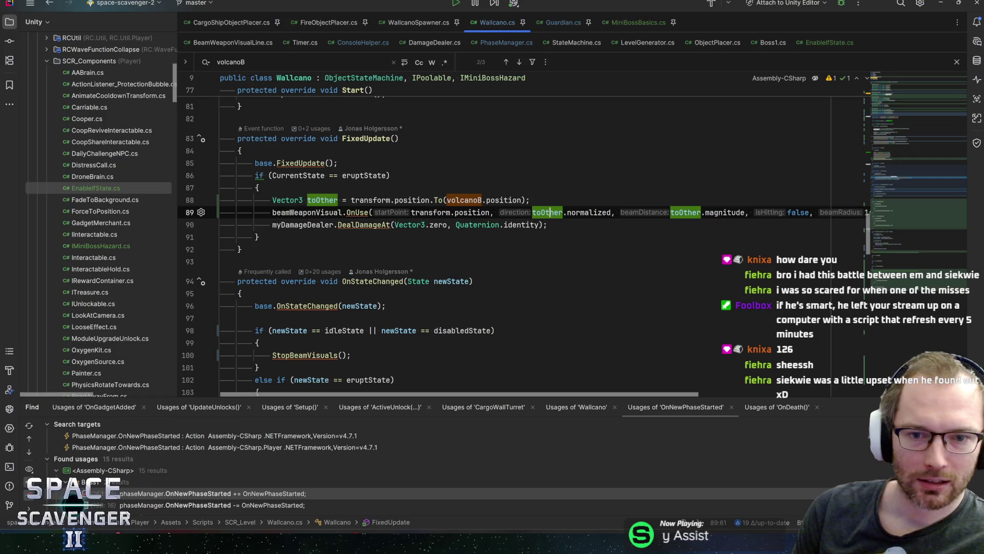
pyautogui.click(536, 212)
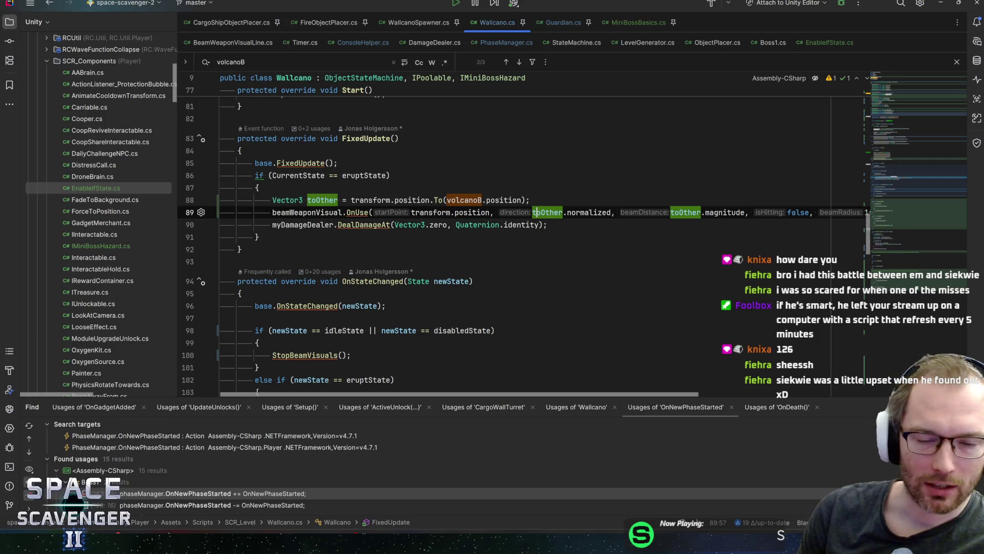
pyautogui.click(563, 213)
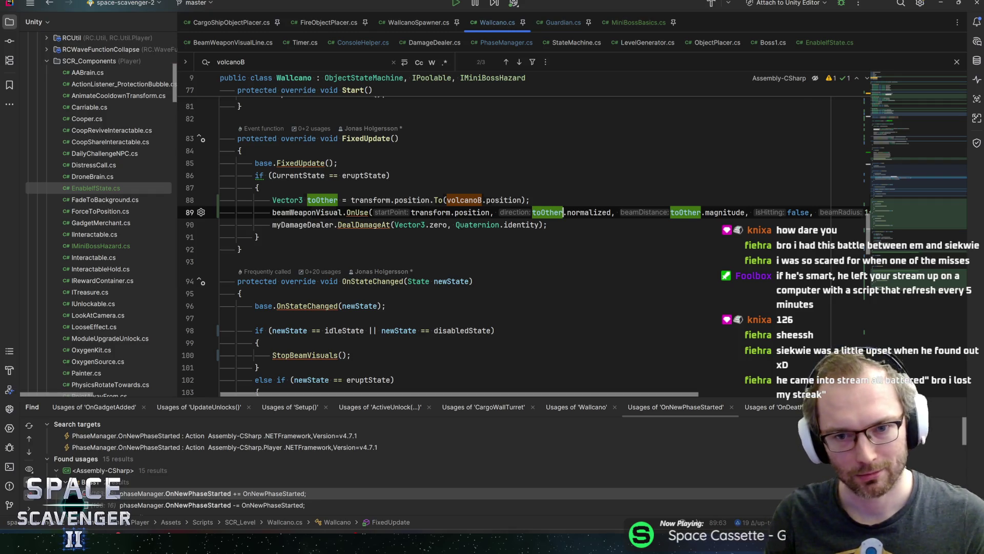
pyautogui.click(532, 213)
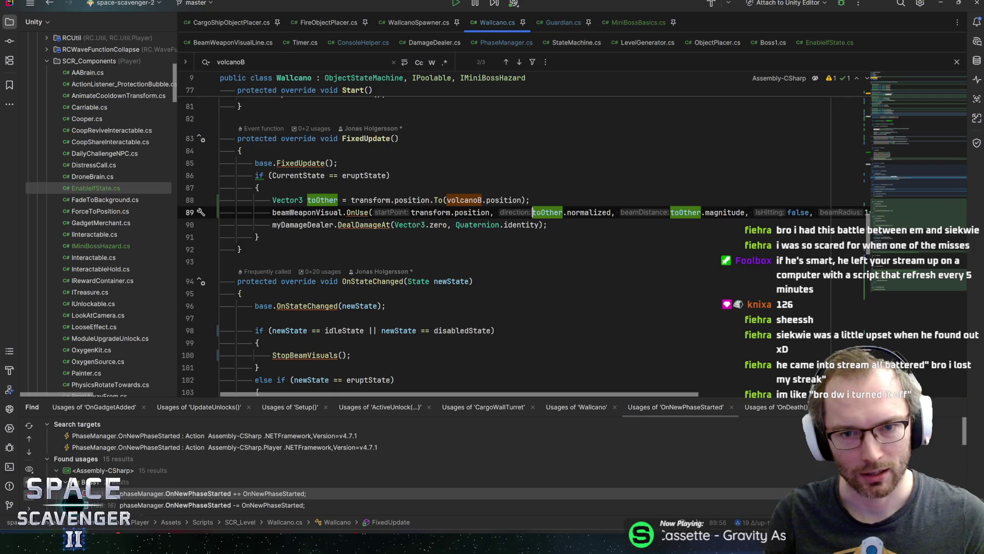
pyautogui.click(531, 200)
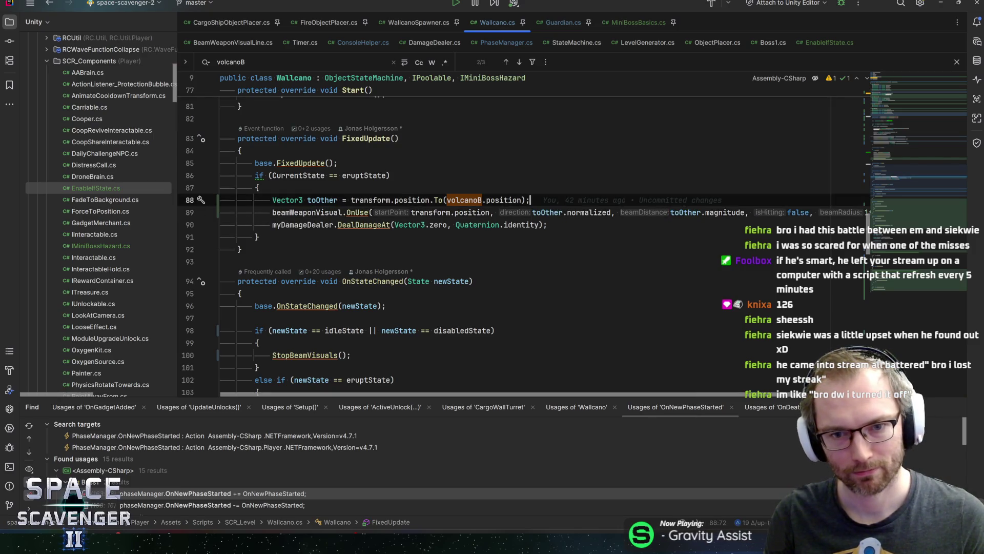
pyautogui.click(532, 212)
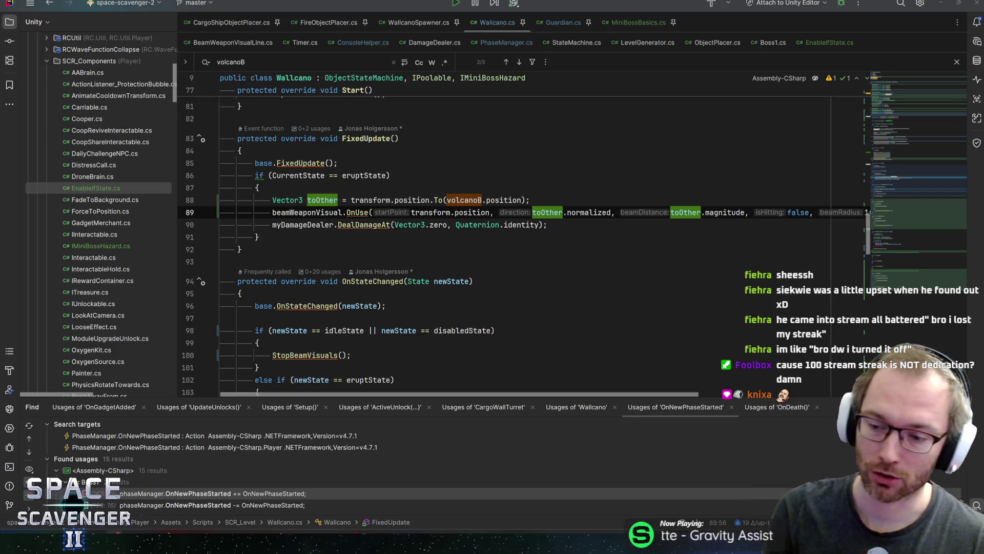
pyautogui.click(259, 237)
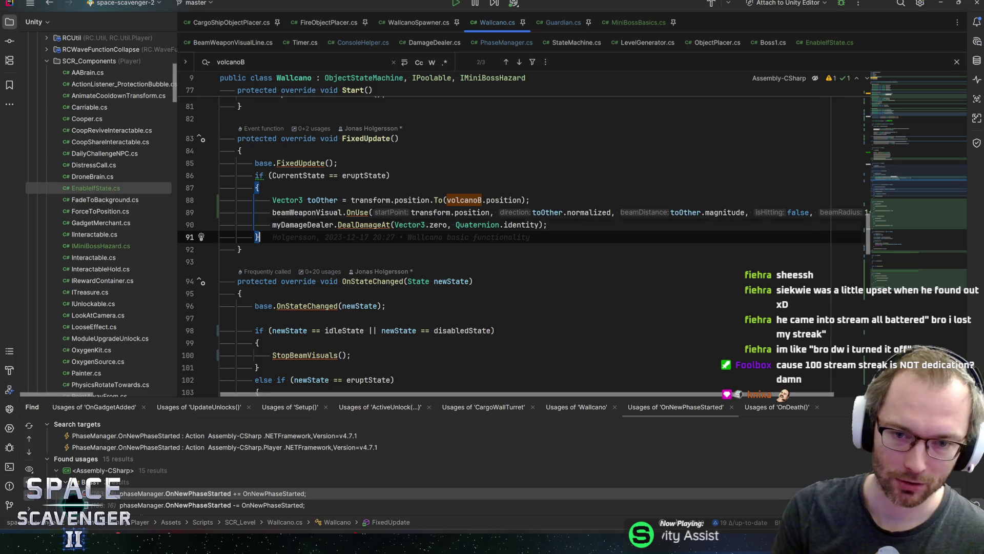
pyautogui.click(540, 212)
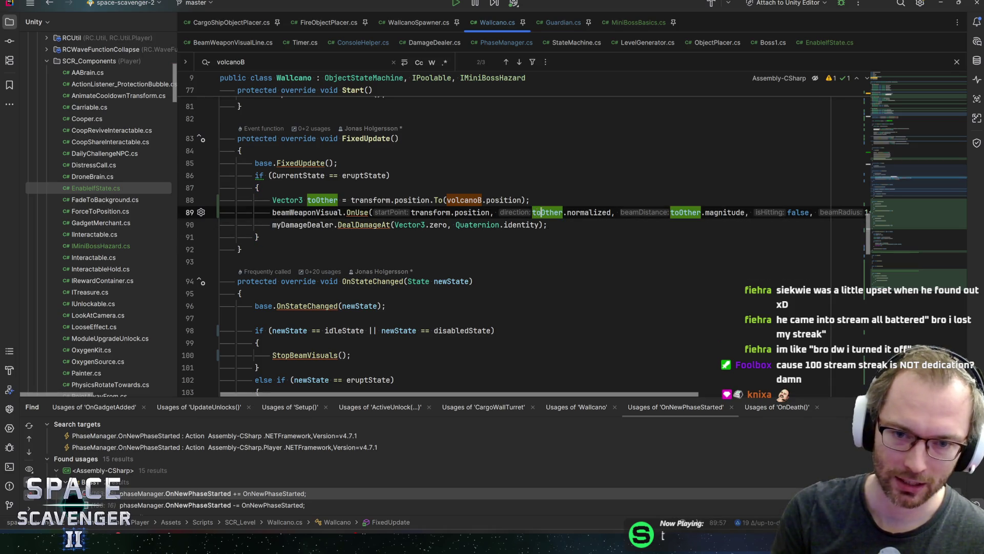
pyautogui.click(547, 224)
pyautogui.click(548, 212)
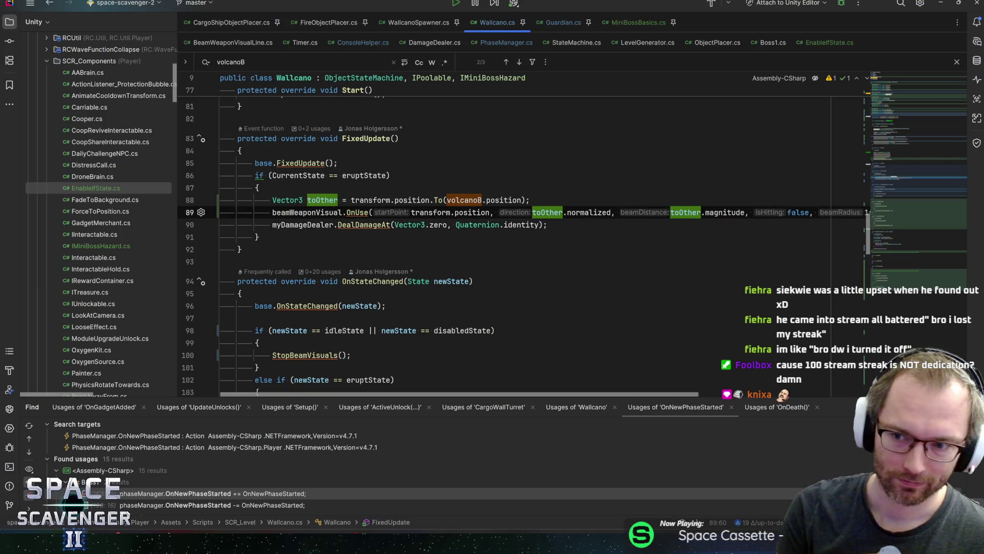
pyautogui.moveTo(904, 220); pyautogui.dragTo(909, 81)
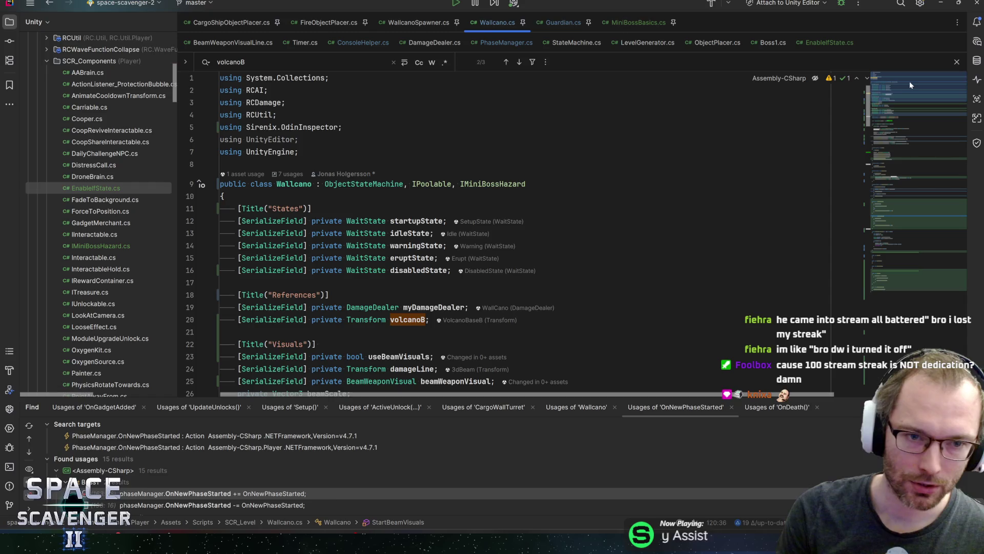
# - Cut the unused 'using UnityEditor;' line from the top of Wallcano.cs
pyautogui.click(299, 152)
pyautogui.press('Up')
pyautogui.hotkey('ctrl', 'x')
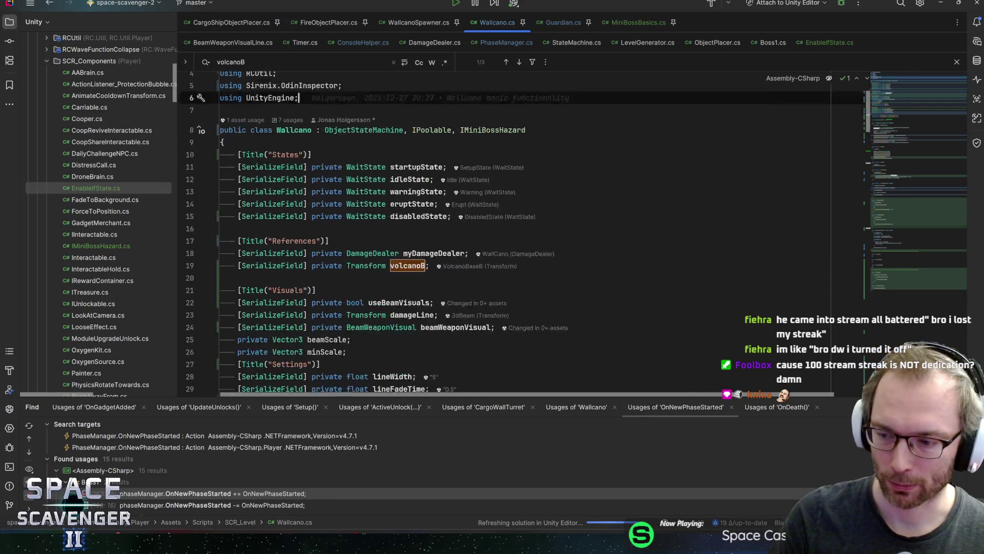
# - Highlight the uses of toOther in FixedUpdate
pyautogui.scroll(-15, 513, 231)
pyautogui.scroll(-10, 512, 231)
pyautogui.scroll(6, 512, 231)
pyautogui.click(541, 245)
pyautogui.click(564, 232)
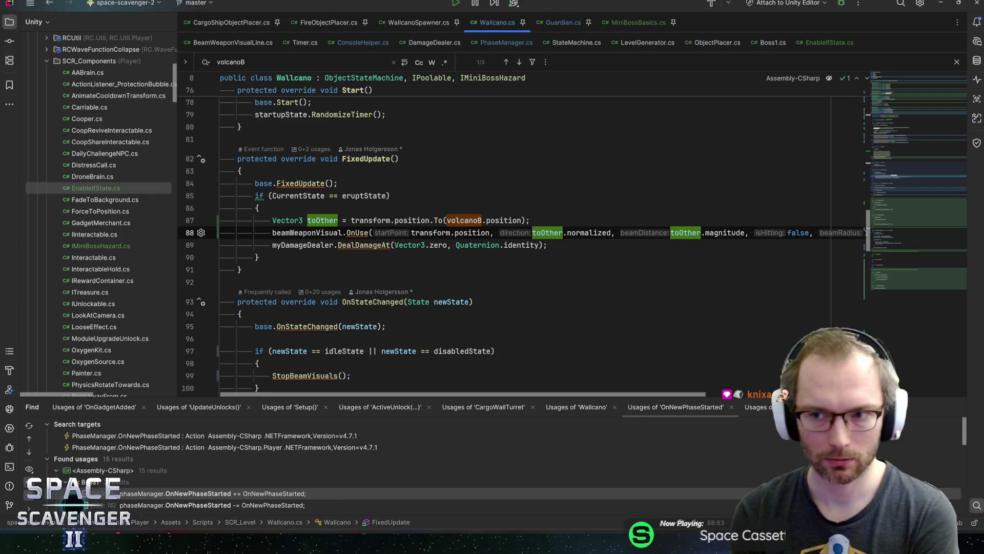
# - Use the minimap to return to the serialized volcanoB field declaration
pyautogui.click(907, 121)
pyautogui.click(910, 104)
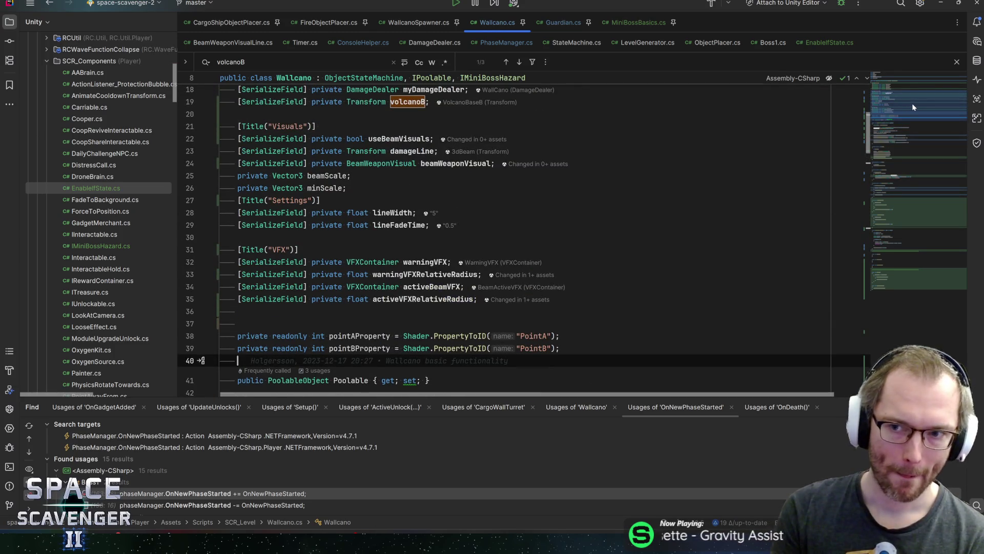
pyautogui.scroll(4, 912, 103)
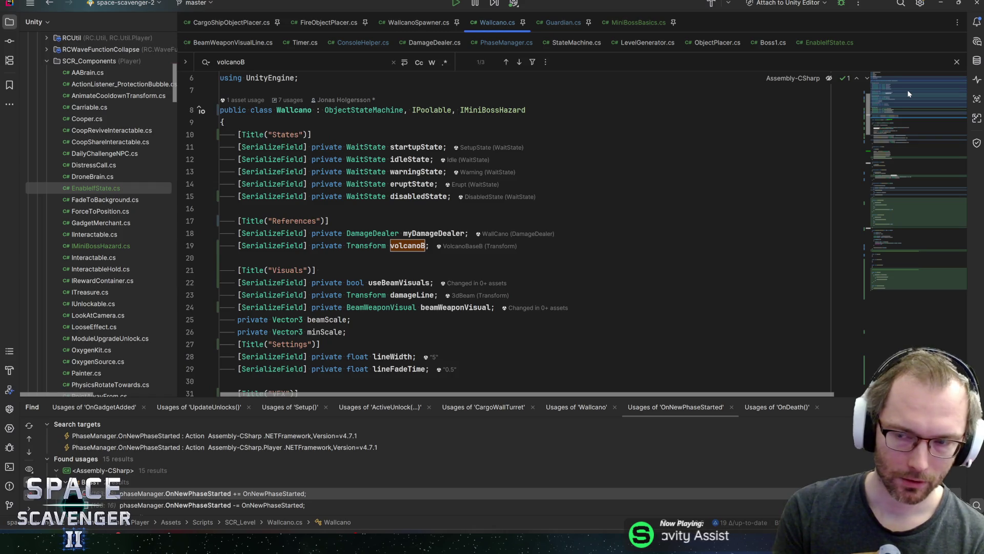
pyautogui.scroll(-1, 908, 91)
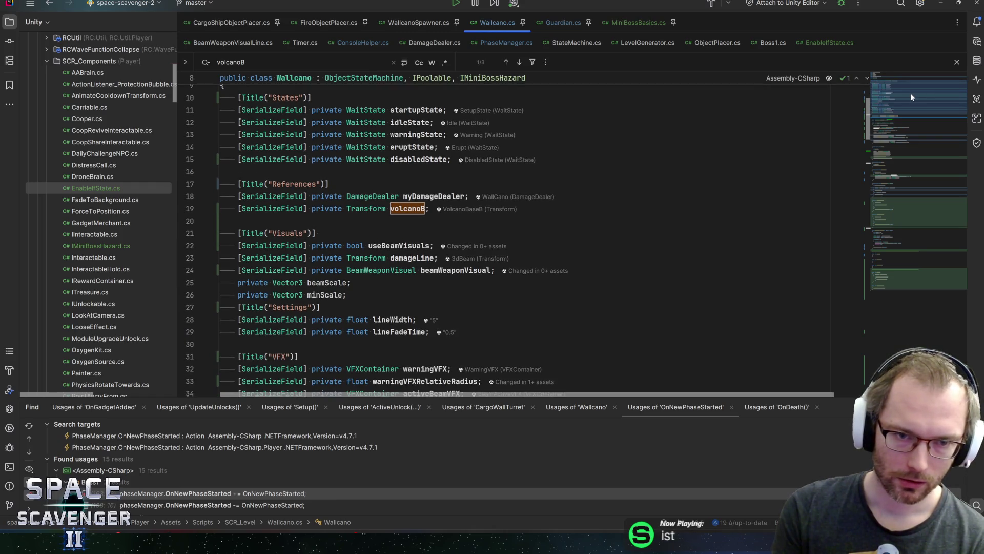
pyautogui.scroll(-2, 913, 99)
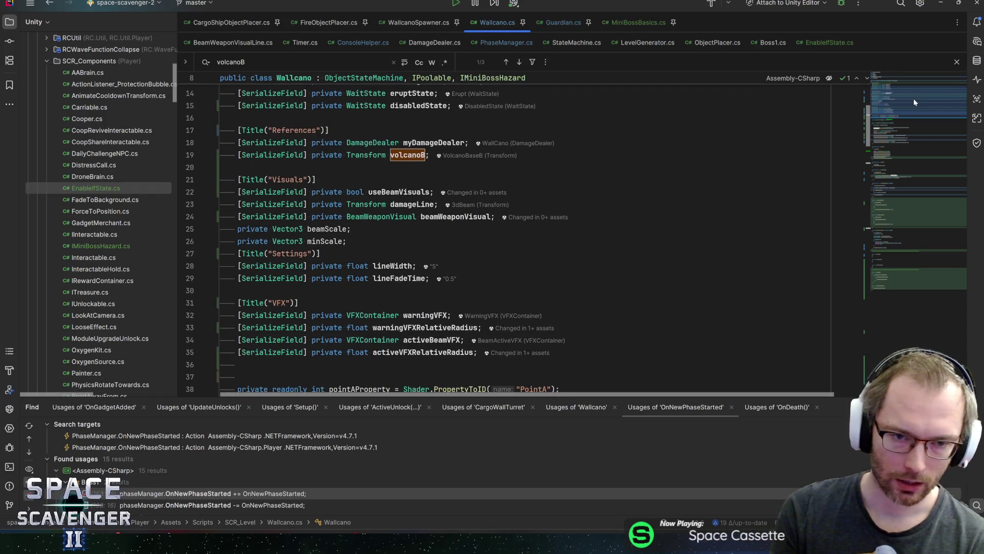
pyautogui.scroll(-1, 915, 102)
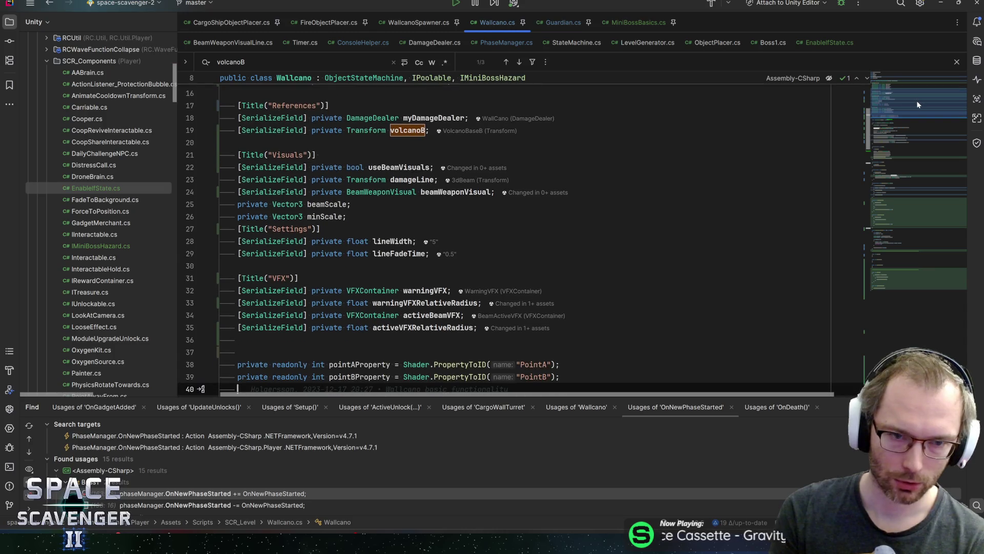
pyautogui.click(425, 131)
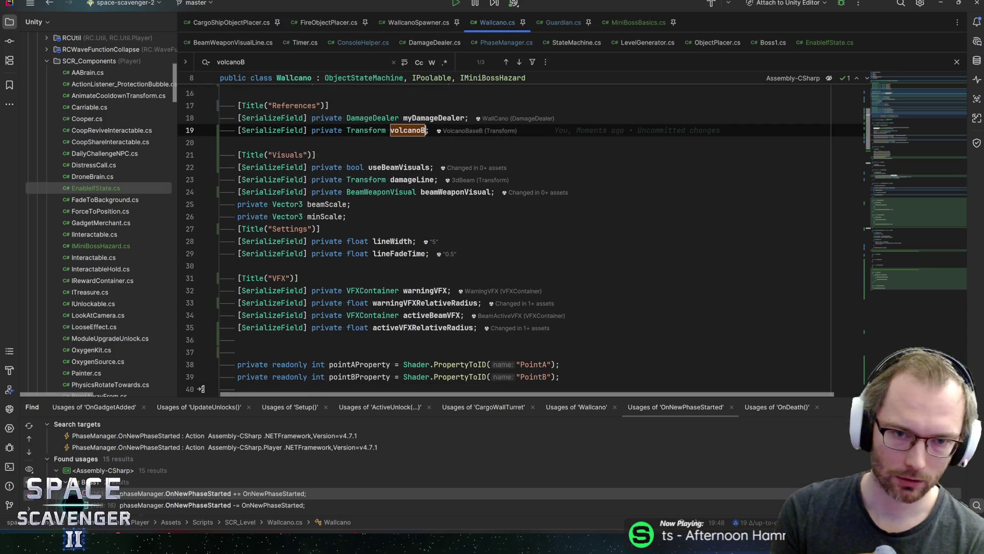
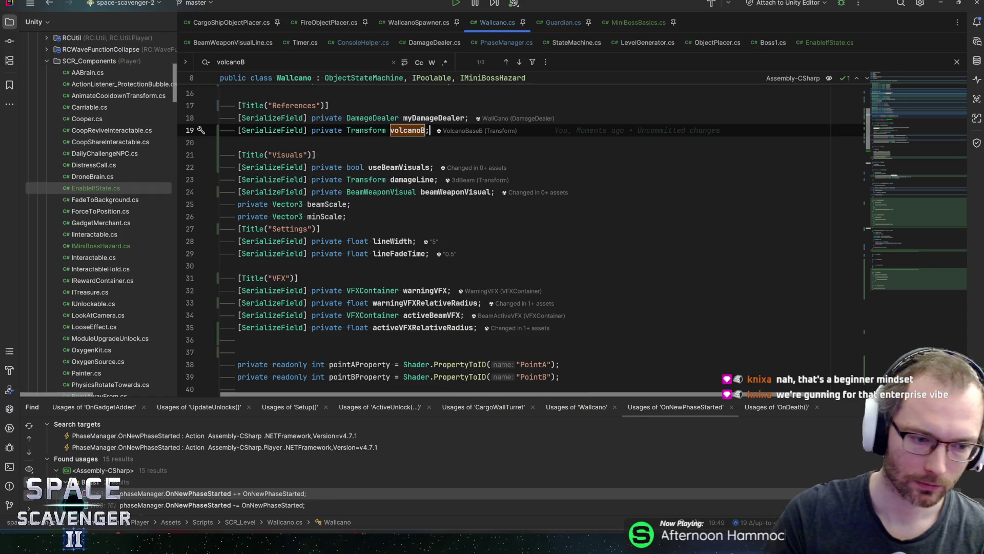
# - Rotate WallCano_Electric's MeshA about its X axis to roughly 67.5 degrees
pyautogui.hotkey('alt', 'Tab')
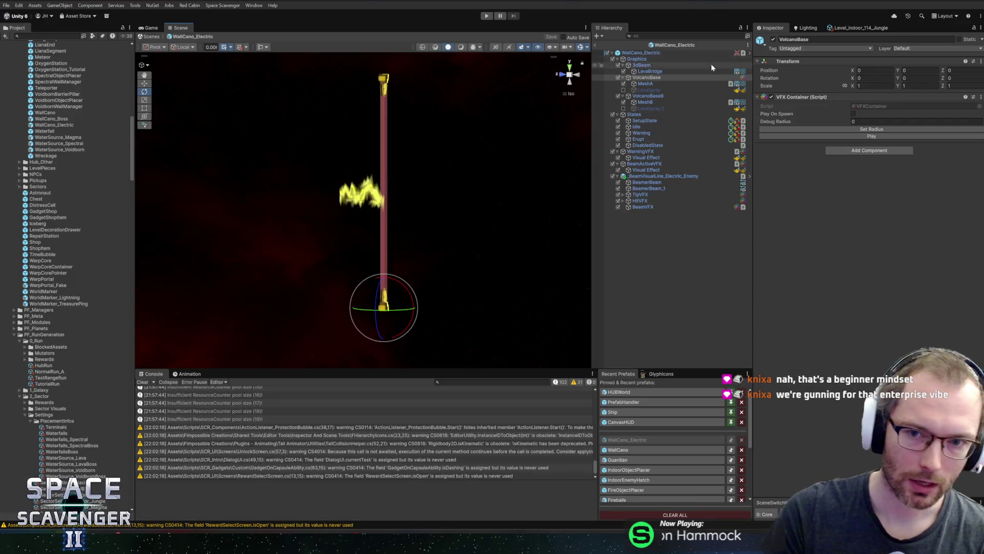
pyautogui.click(678, 83)
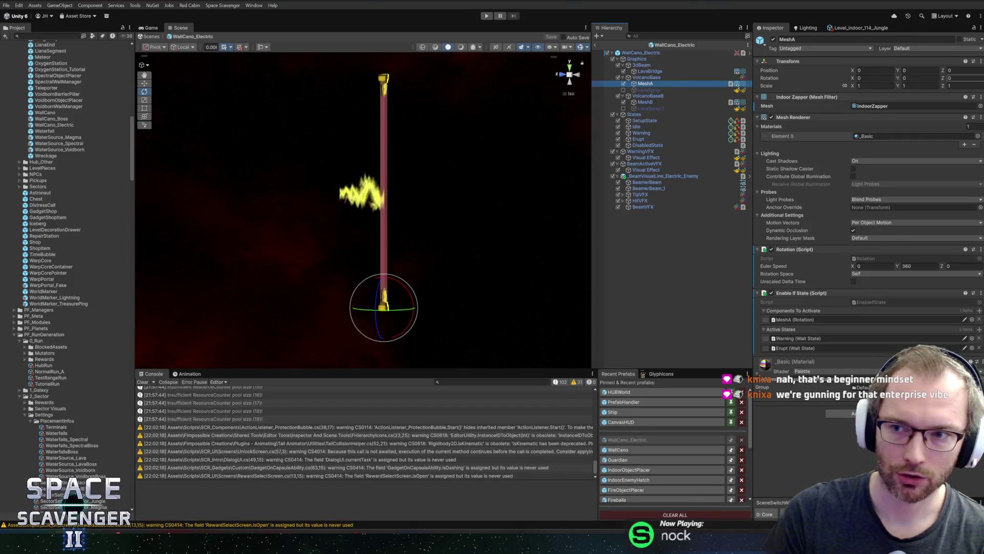
pyautogui.moveTo(439, 169)
pyautogui.mouseDown()
pyautogui.moveTo(455, 277)
pyautogui.moveTo(422, 269)
pyautogui.moveTo(478, 198)
pyautogui.moveTo(567, 264)
pyautogui.mouseUp()
pyautogui.press('f')
pyautogui.press('e')
pyautogui.moveTo(347, 202)
pyautogui.mouseDown()
pyautogui.moveTo(342, 128)
pyautogui.moveTo(352, 125)
pyautogui.mouseUp()
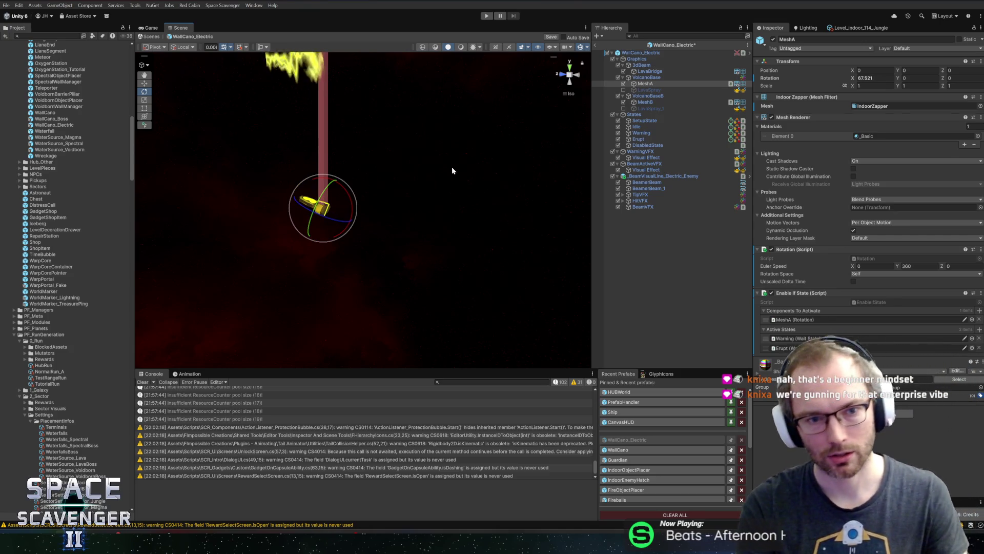
pyautogui.hotkey('alt', 'Tab')
pyautogui.hotkey('alt', 'Tab')
pyautogui.hotkey('alt', 'Tab')
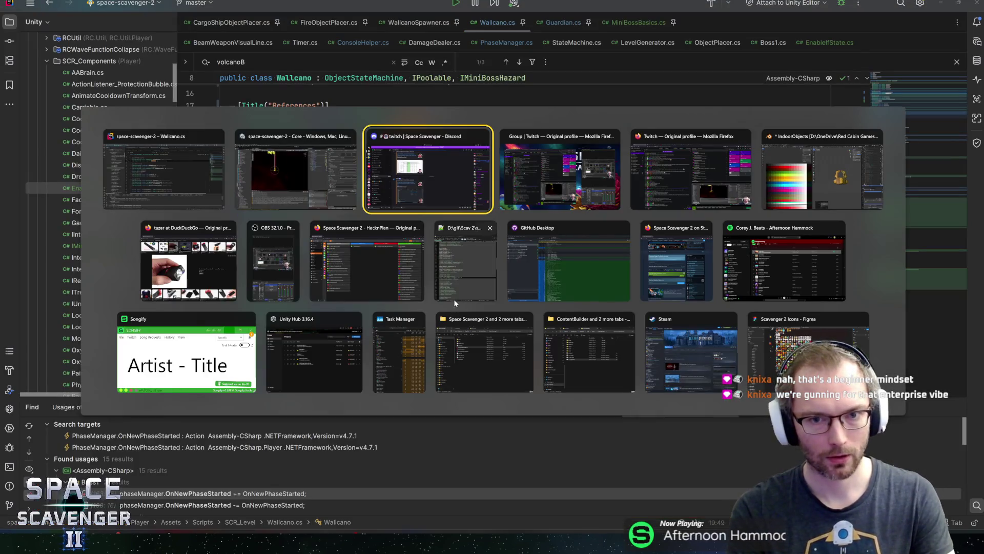
# - In Edit Mode, move a front face of the Zapper along the Z axis
pyautogui.click(822, 169)
pyautogui.scroll(3, 651, 345)
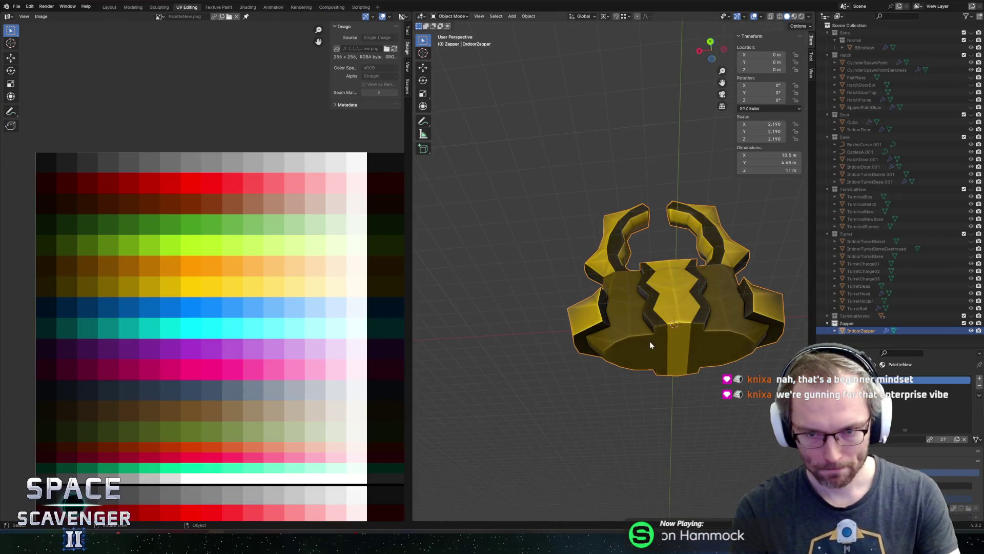
pyautogui.scroll(2, 650, 345)
pyautogui.press('Tab')
pyautogui.click(584, 282)
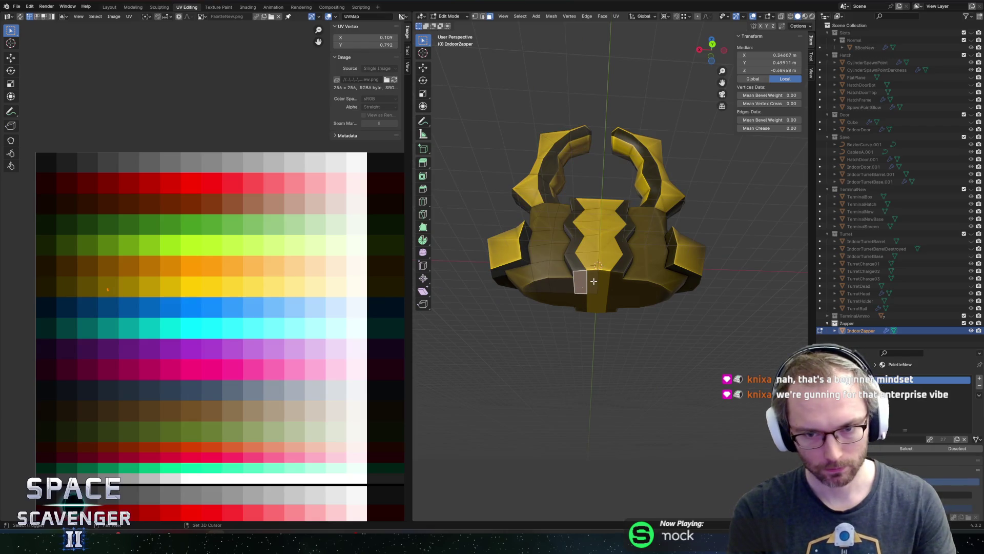
pyautogui.press('g')
pyautogui.press('z')
pyautogui.click(623, 322)
pyautogui.moveTo(623, 322)
pyautogui.mouseDown()
pyautogui.moveTo(662, 281)
pyautogui.moveTo(652, 282)
pyautogui.moveTo(667, 302)
pyautogui.moveTo(646, 324)
pyautogui.mouseUp()
# - Extrude the bottom face downward, narrow it along X, and pivot around the 3D cursor
pyautogui.press('e')
pyautogui.click(659, 295)
pyautogui.press('s')
pyautogui.press('x')
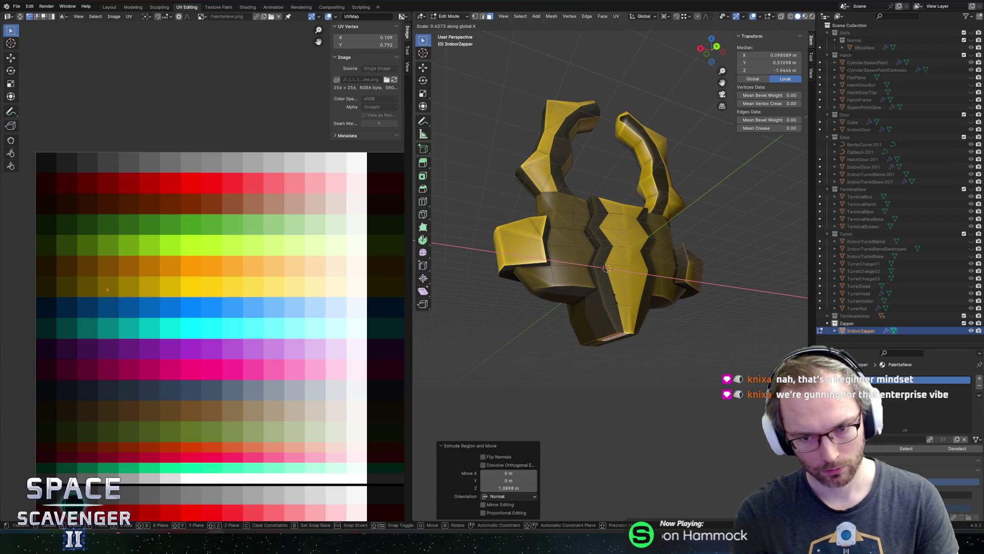
pyautogui.click(665, 315)
pyautogui.press('.')
pyautogui.click(714, 326)
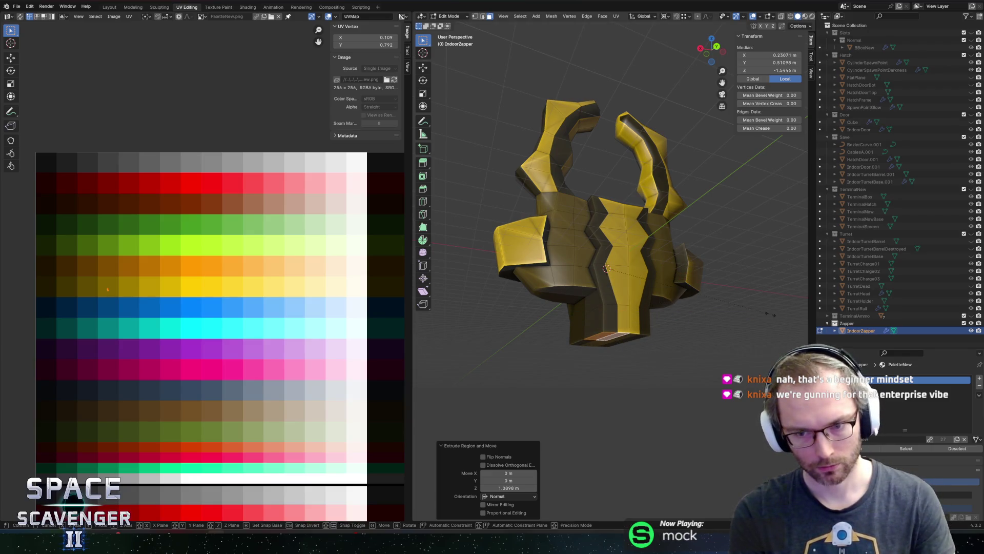
# - Shift the bottom faces along X and reposition the tip edge into a point
pyautogui.moveTo(718, 326); pyautogui.dragTo(738, 326)
pyautogui.press('g')
pyautogui.press('x')
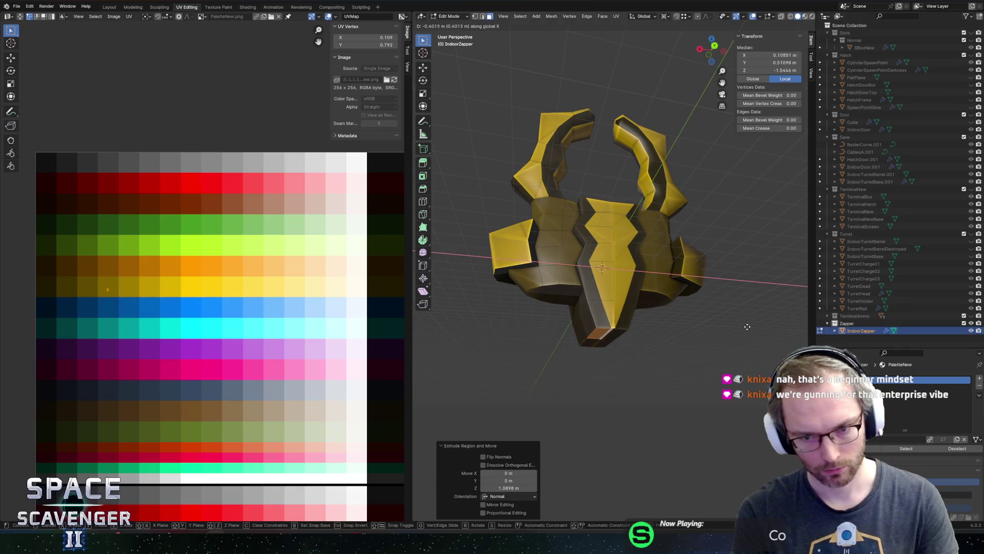
pyautogui.click(621, 339)
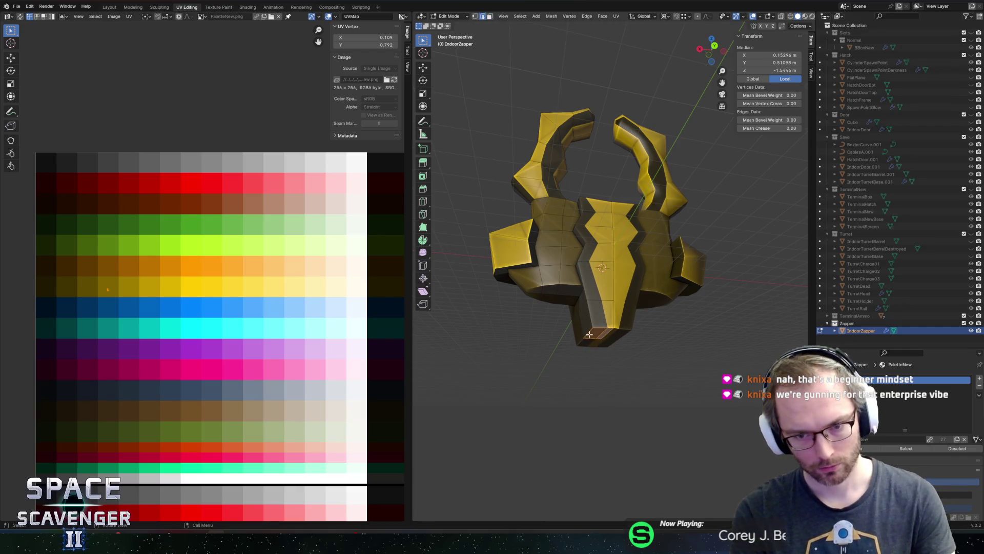
pyautogui.press('2')
pyautogui.click(603, 333)
pyautogui.press('g')
pyautogui.click(600, 332)
# - Leave Edit Mode, view the Zapper from the front, and bring up FBX export
pyautogui.press('Tab')
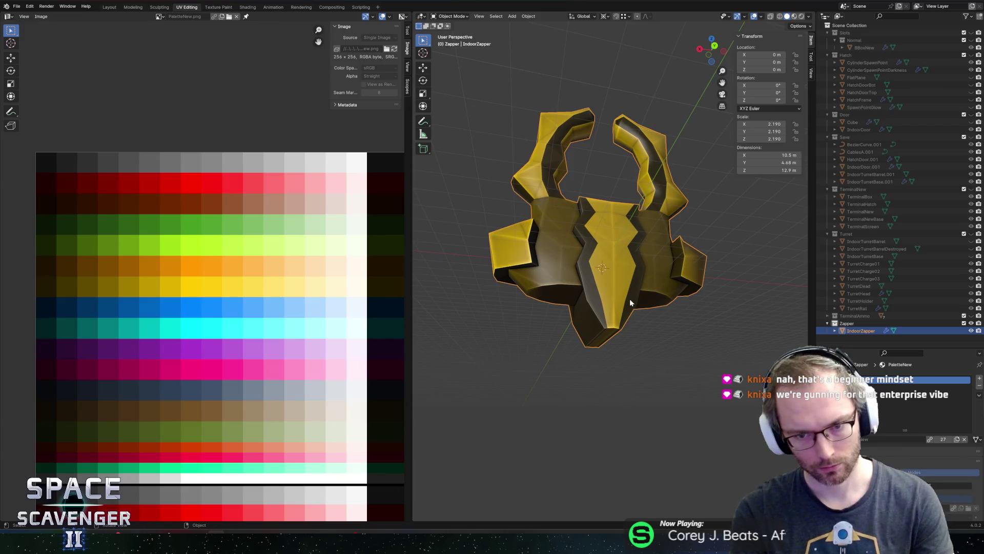
pyautogui.press('KP_1')
pyautogui.hotkey('ctrl', 'shift', 'e')
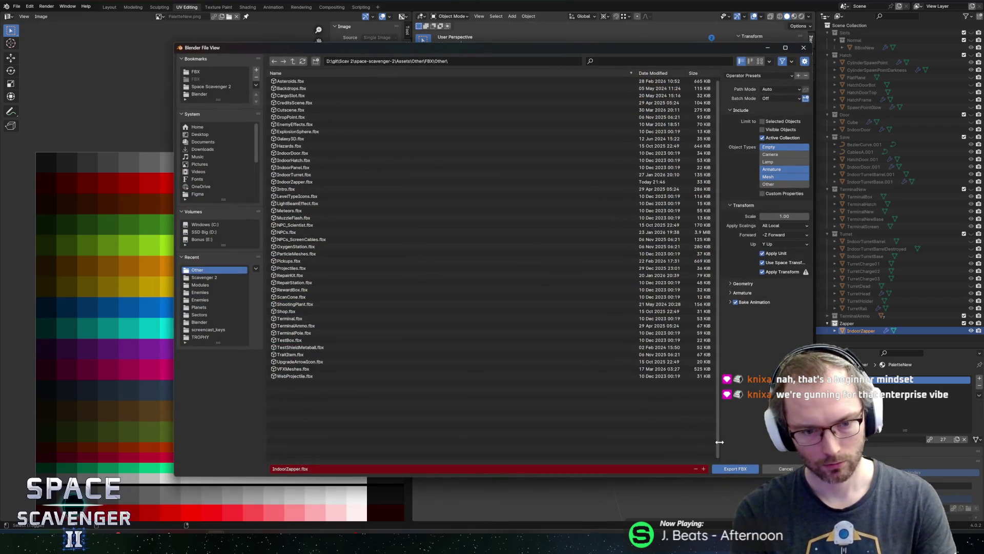
# - Export the Zapper as IndoorZapper.fbx and switch back to Rider
pyautogui.click(746, 468)
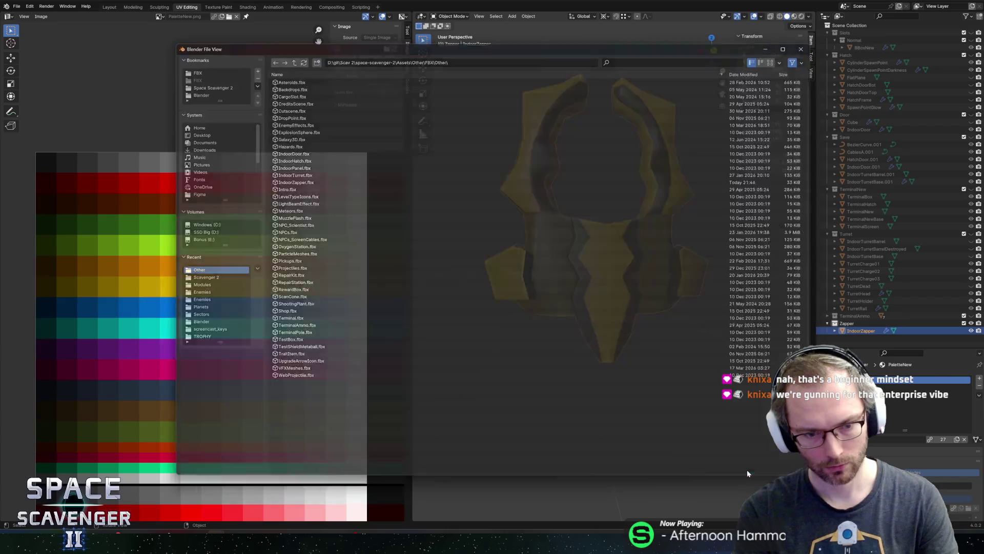
pyautogui.hotkey('alt', 'Tab')
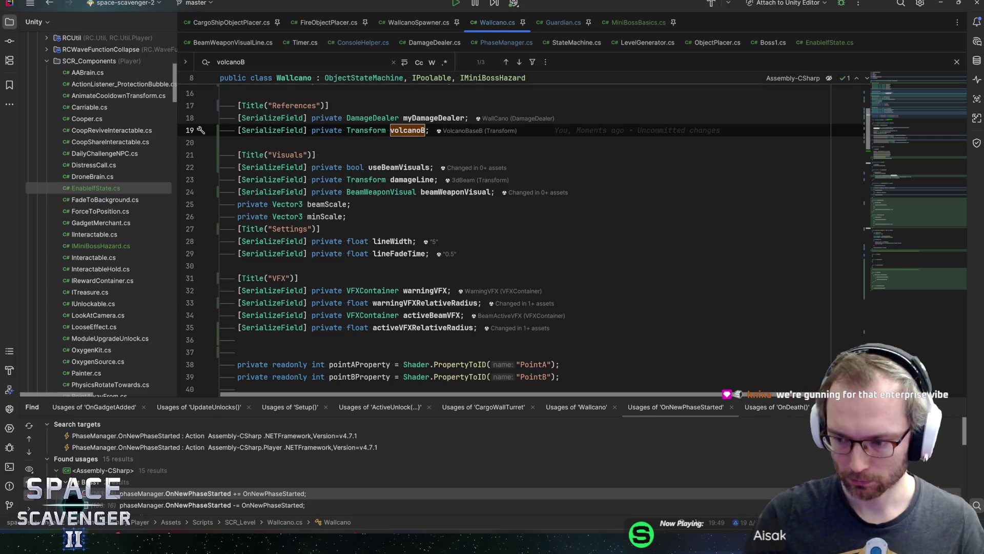
# - Add '[SerializeField] private Transform[] endPointVisuals;' below the beamWeaponVisual field
pyautogui.scroll(3, 512, 230)
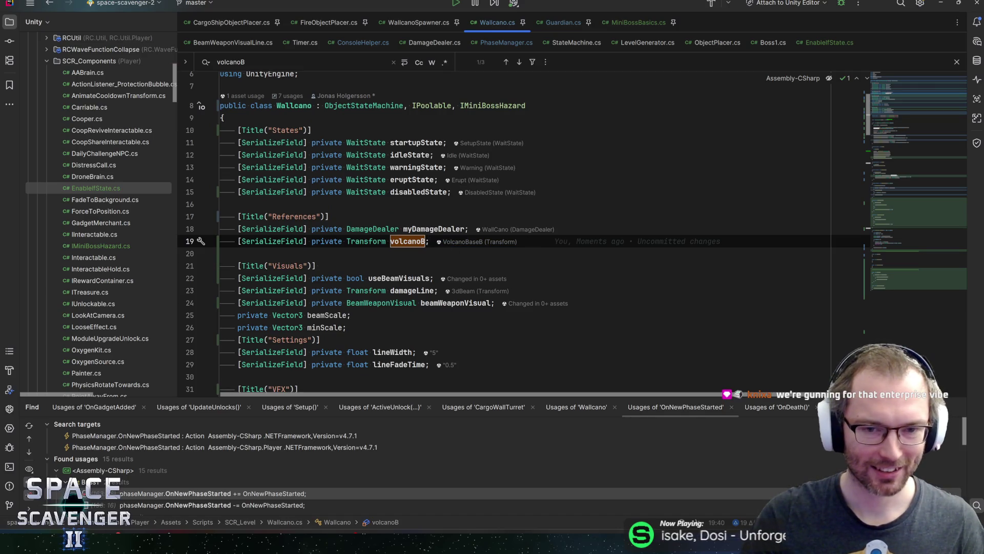
pyautogui.click(494, 303)
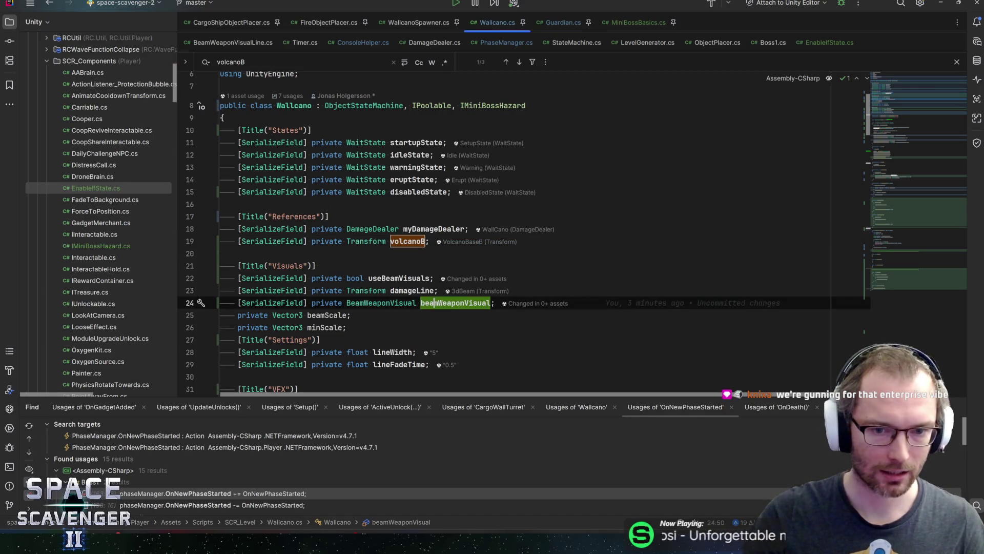
pyautogui.press('Return')
pyautogui.write('[SerializeField] private ')
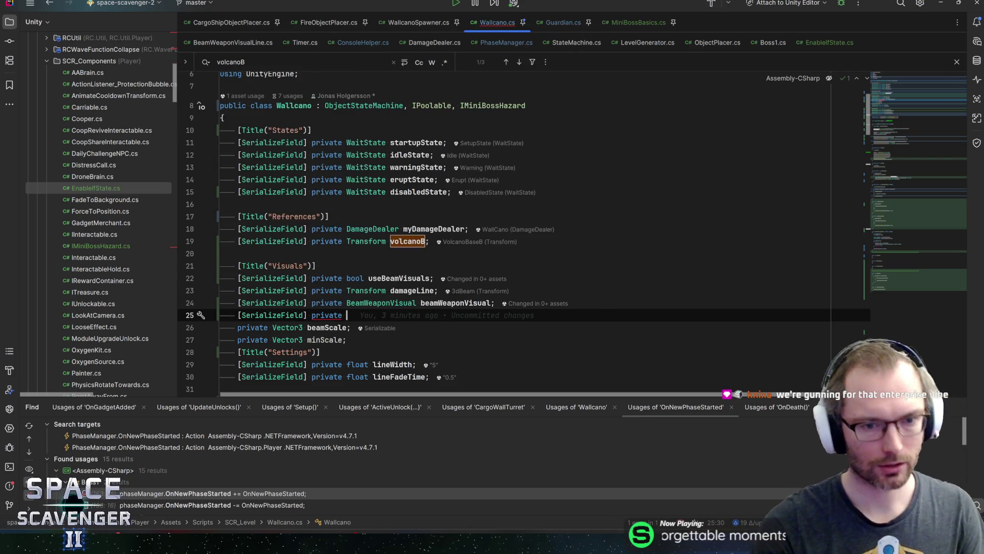
pyautogui.write('Transform')
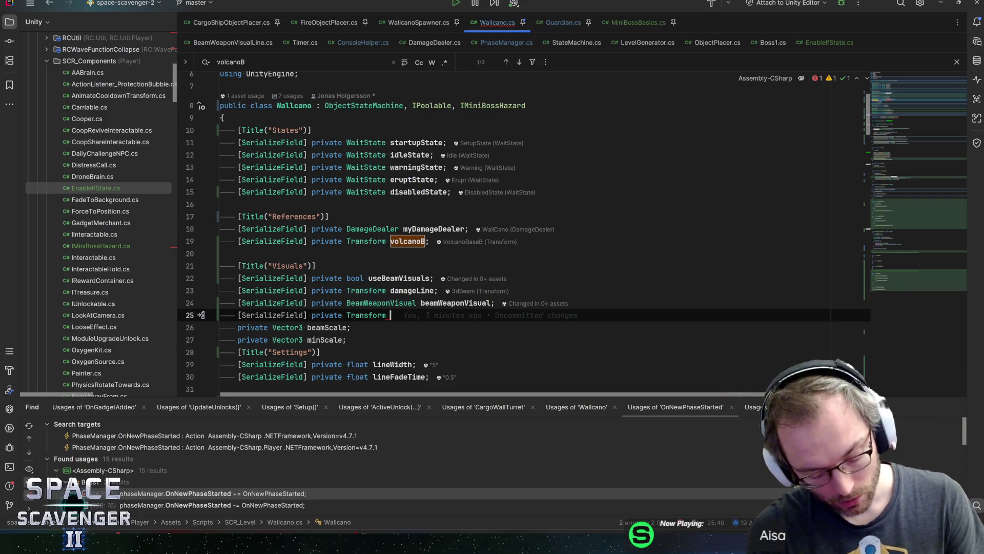
pyautogui.write('en')
pyautogui.press('Left')
pyautogui.press('Left')
pyautogui.press('Left')
pyautogui.write('[')
pyautogui.press('End')
pyautogui.write('d')
pyautogui.press('Escape')
pyautogui.write('PointTre')
pyautogui.press('BackSpace')
pyautogui.press('BackSpace')
pyautogui.press('BackSpace')
pyautogui.write('Visuals;')
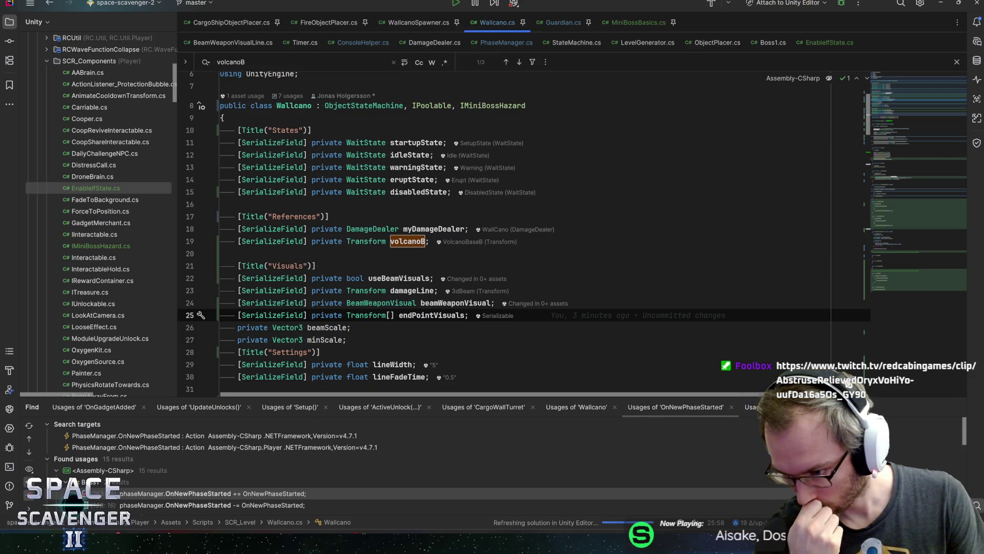
pyautogui.click(222, 327)
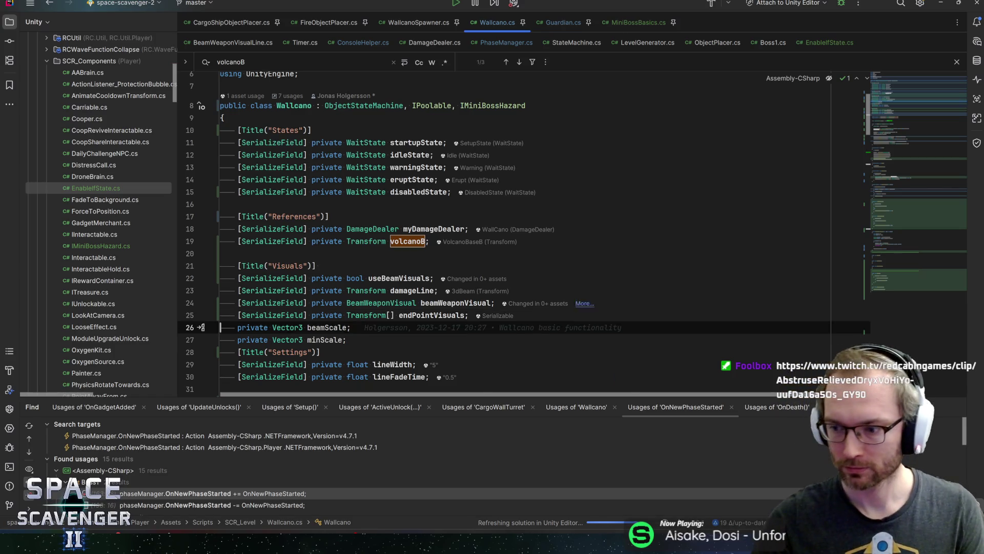
pyautogui.click(352, 327)
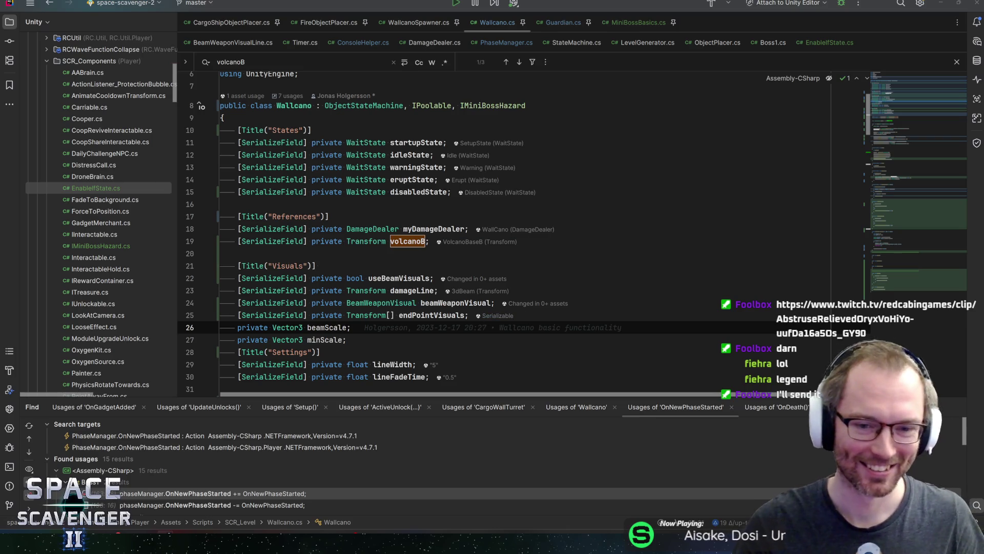
pyautogui.click(398, 315)
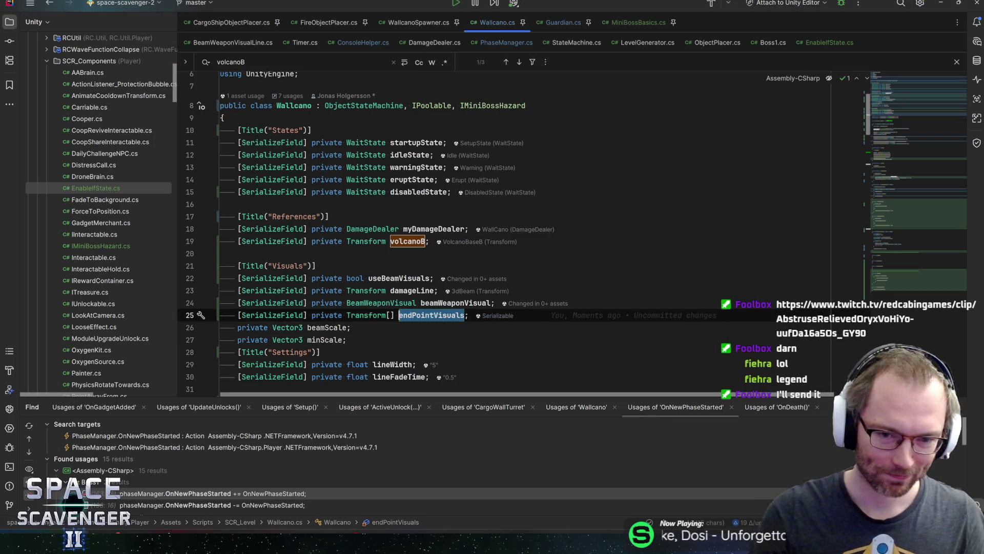
pyautogui.hotkey('ctrl', 'Right')
pyautogui.scroll(-2, 523, 231)
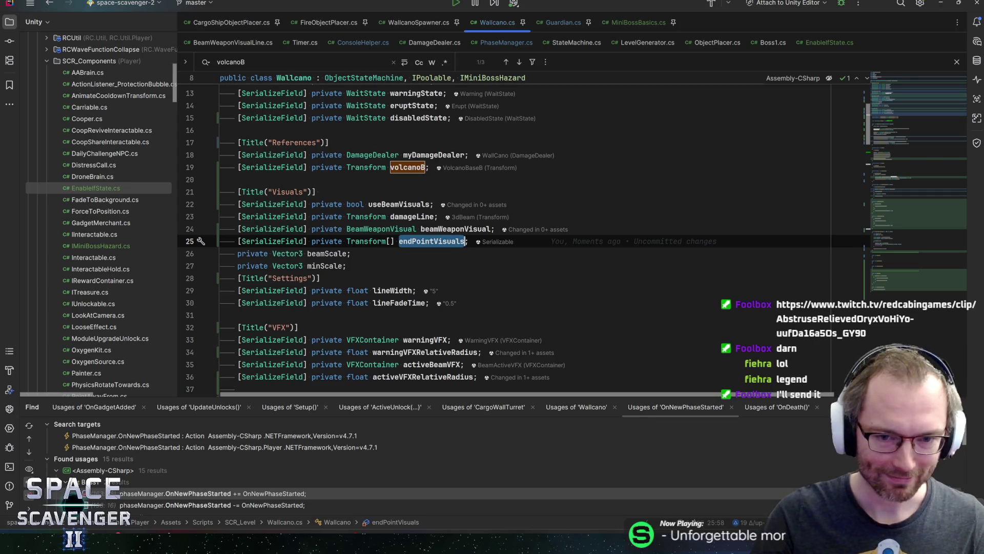
pyautogui.scroll(-7, 436, 242)
pyautogui.click(240, 243)
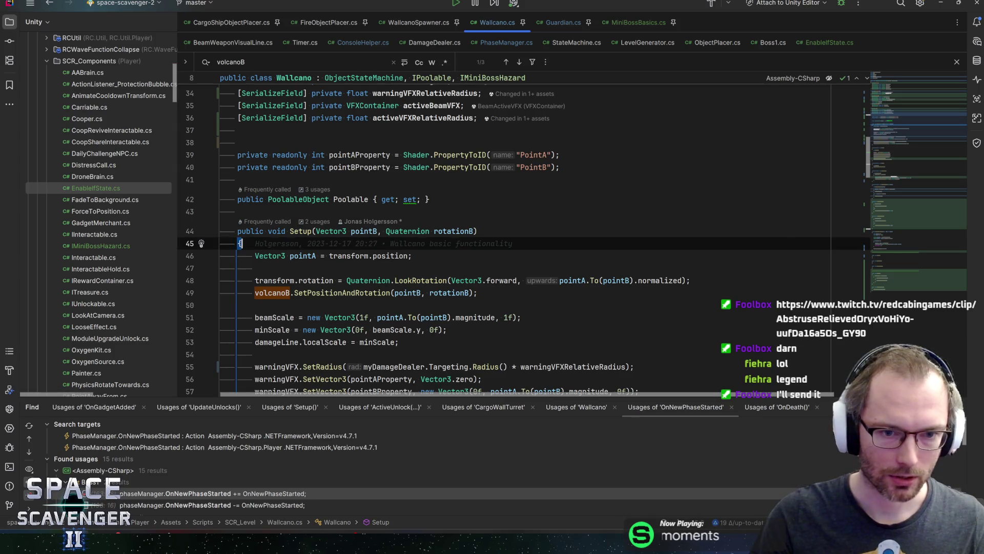
pyautogui.scroll(-13, 522, 236)
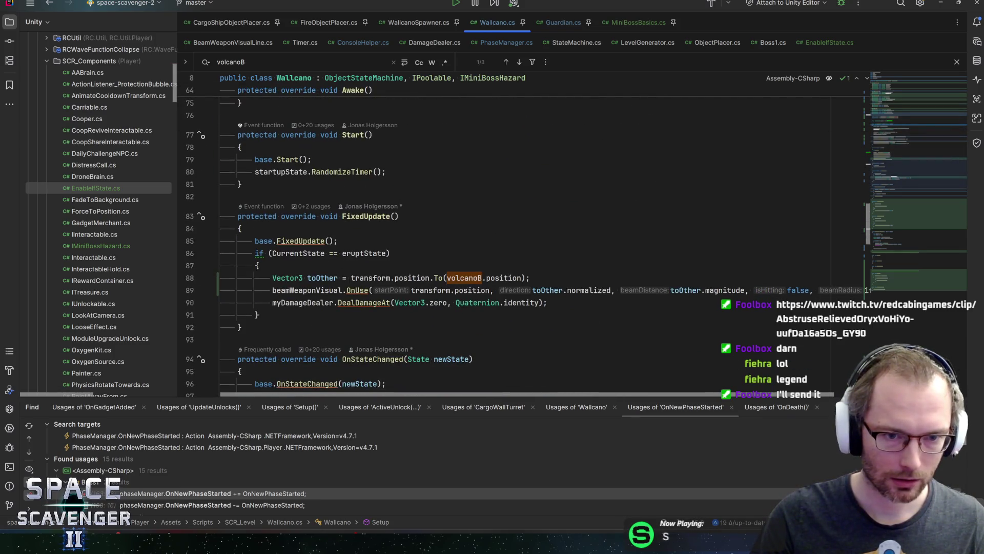
pyautogui.scroll(14, 522, 236)
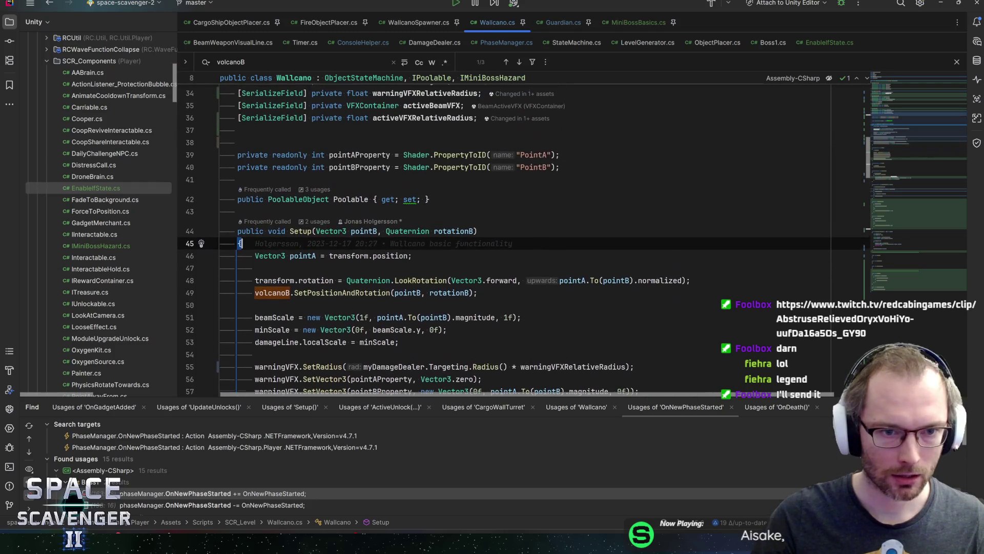
pyautogui.press('Up')
pyautogui.press('Up')
pyautogui.press('Up')
pyautogui.scroll(4, 504, 247)
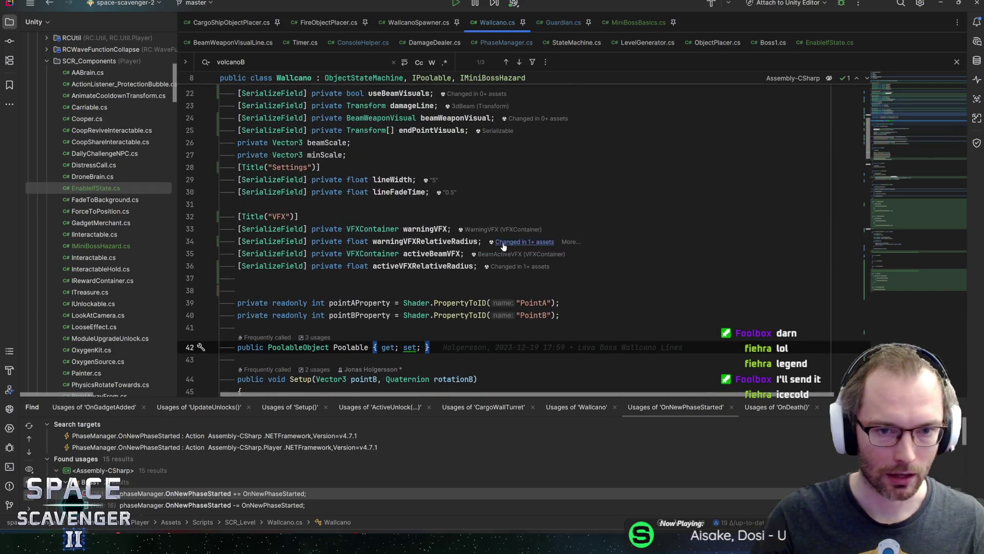
pyautogui.scroll(3, 501, 248)
pyautogui.scroll(4, 501, 248)
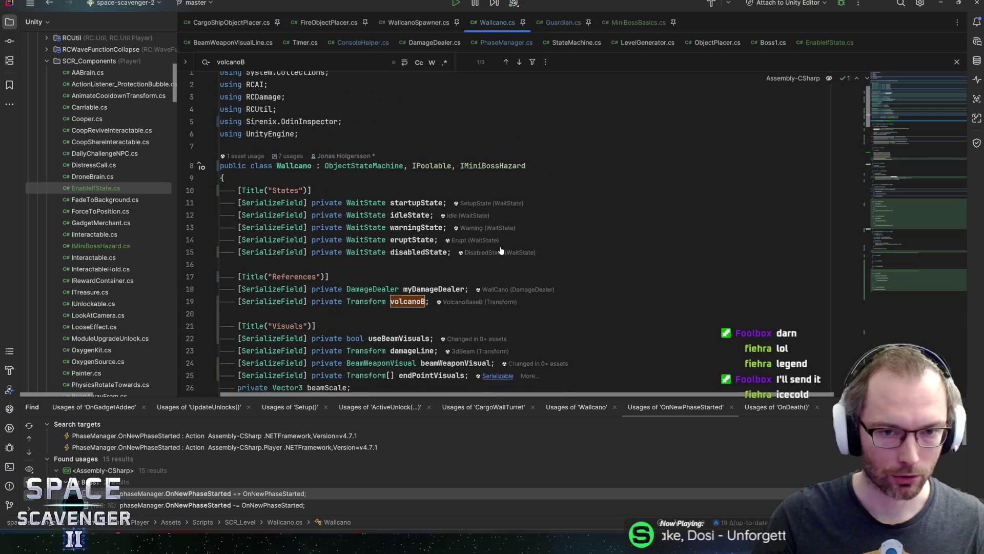
pyautogui.scroll(-6, 500, 251)
pyautogui.scroll(-3, 500, 253)
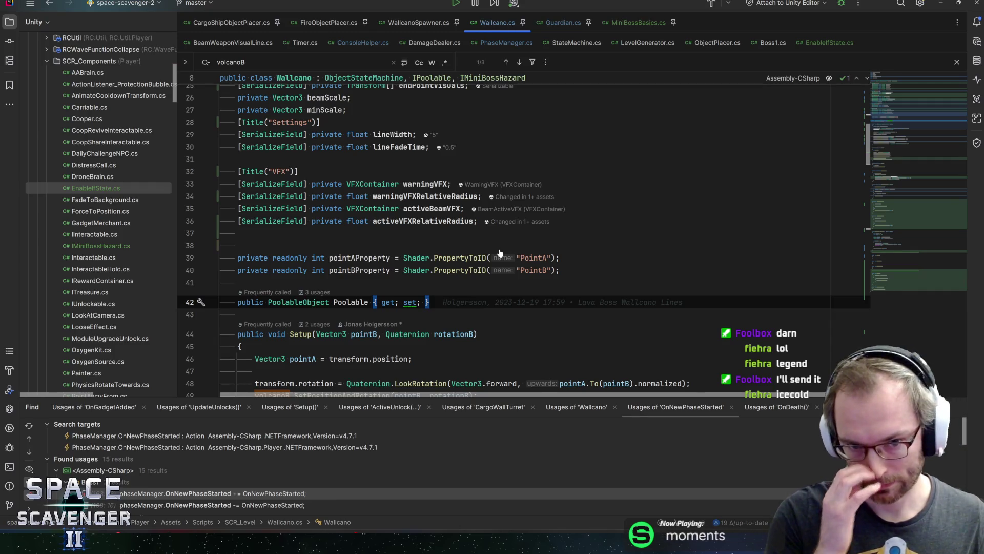
pyautogui.scroll(4, 500, 252)
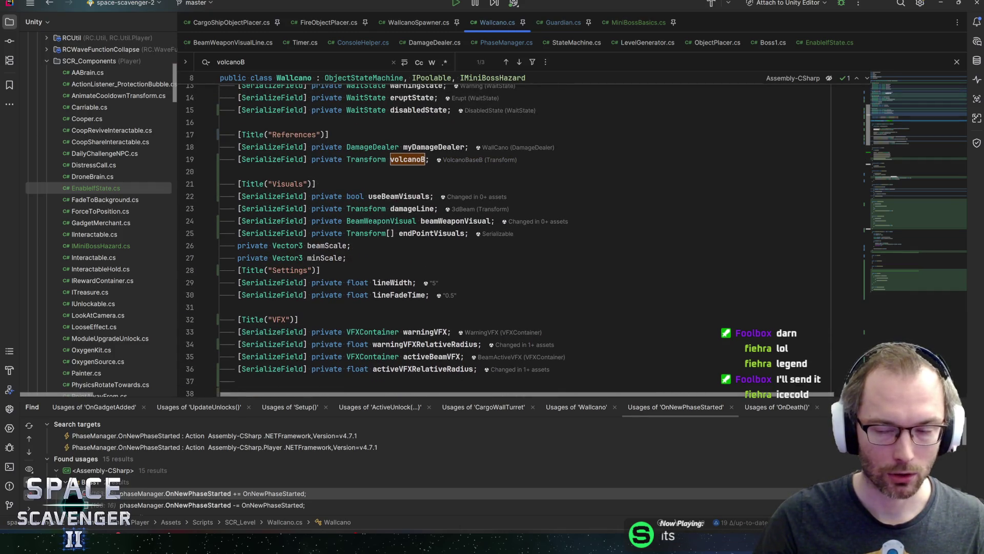
pyautogui.scroll(-6, 410, 197)
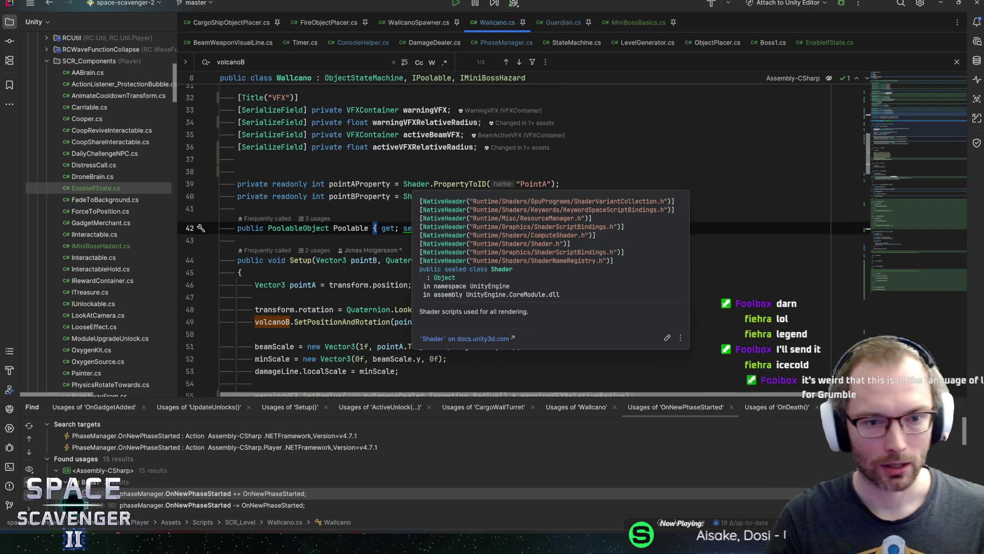
# - Insert the OnEnable/OnDisable template and subscribe OnEnterDisabled to disabledState.OnEnteredState
pyautogui.hotkey('shift', 'Return')
pyautogui.hotkey('shift', 'Return')
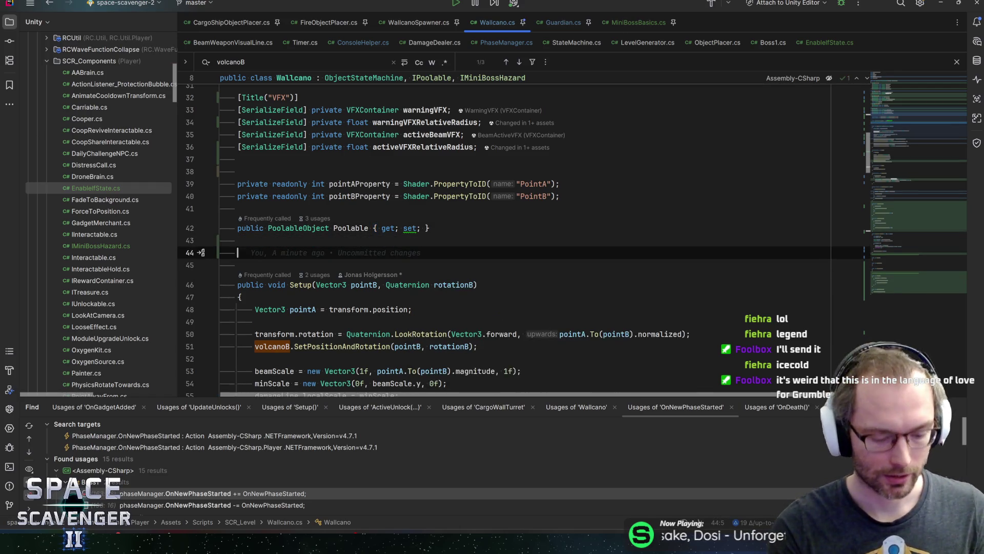
pyautogui.write('oena')
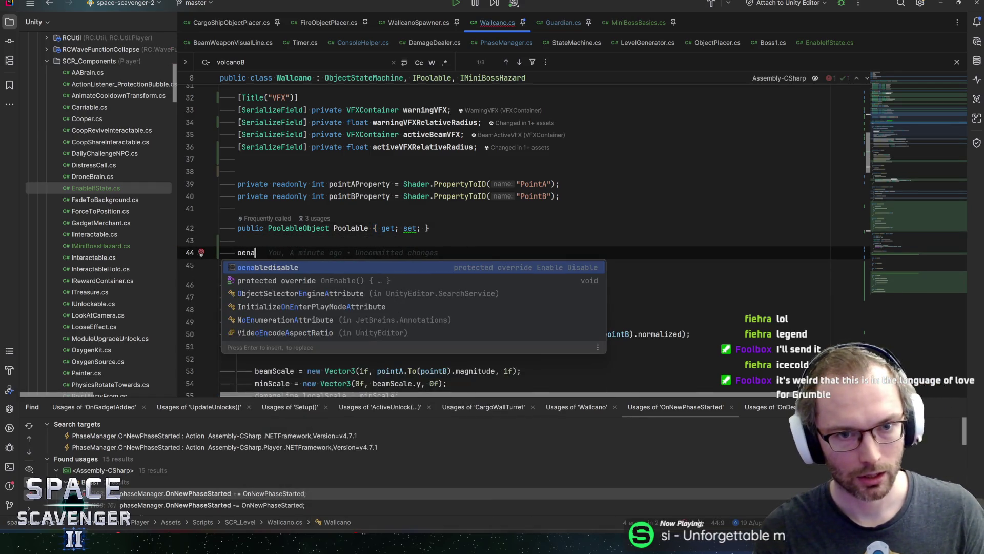
pyautogui.press('Return')
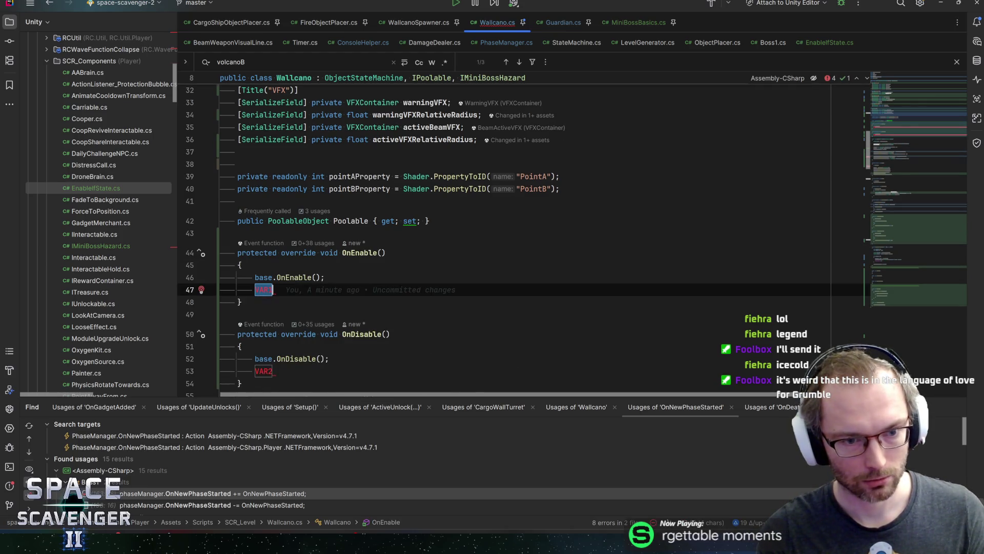
pyautogui.write('disab')
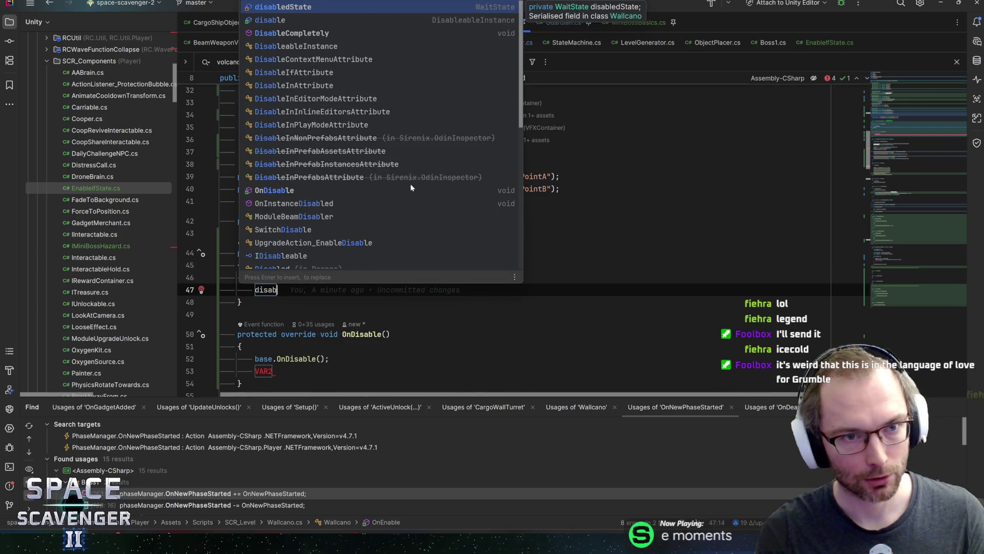
pyautogui.write('ledState.OnEnt')
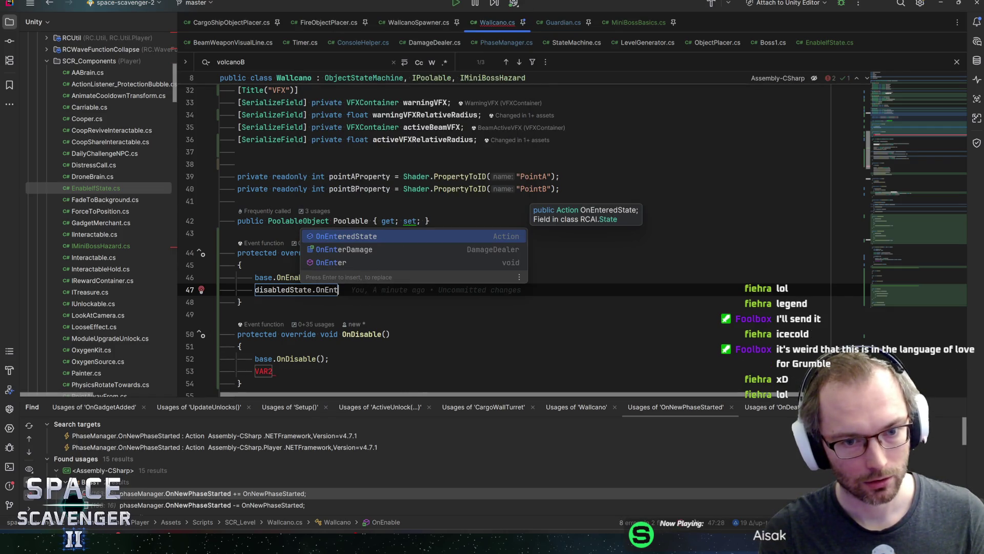
pyautogui.press('Return')
pyautogui.write('+= OnEnterDisabled;')
# - Add a second subscription of OnExitDisabled to disabledState.OnExitedState
pyautogui.hotkey('ctrl', 'd')
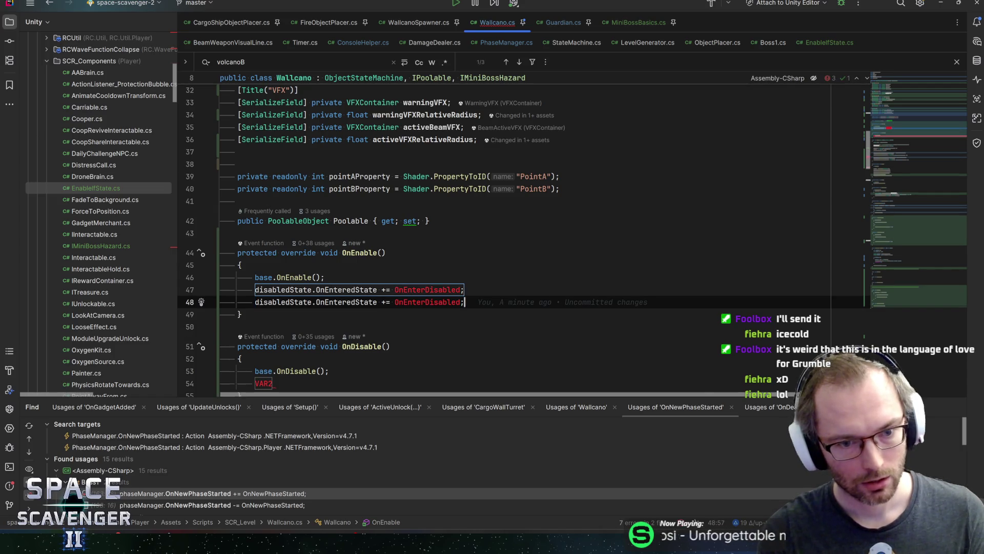
pyautogui.hotkey('ctrl', 'shift', 'Left')
pyautogui.write('onex')
pyautogui.press('Down')
pyautogui.press('Return')
pyautogui.hotkey('ctrl', 'Right')
pyautogui.hotkey('ctrl', 'Right')
pyautogui.hotkey('ctrl', 'shift', 'Right')
pyautogui.write('OnExitDis')
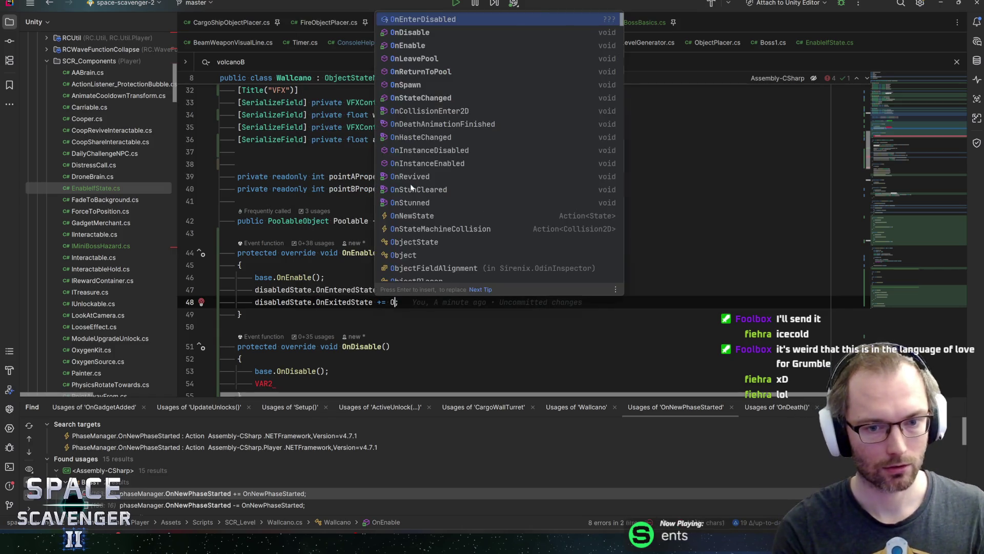
pyautogui.write('avl')
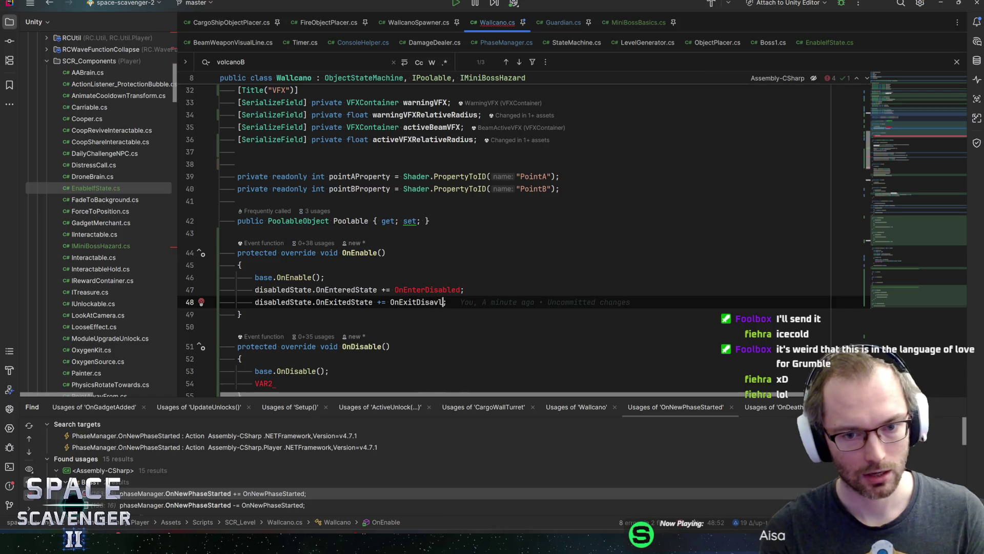
pyautogui.write('bled')
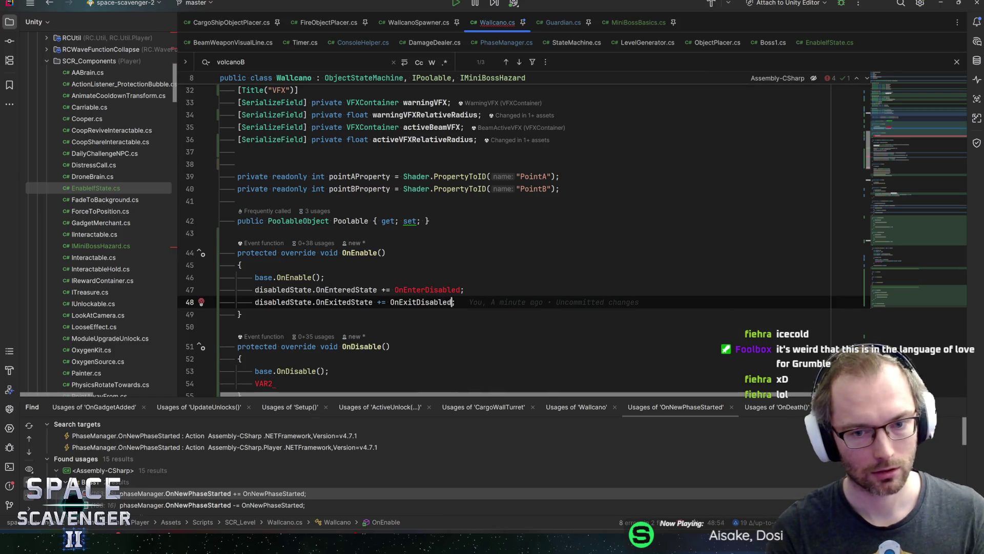
pyautogui.press('End')
# - Copy both subscription lines into the OnDisable method
pyautogui.hotkey('shift', 'Up')
pyautogui.hotkey('shift', 'Home')
pyautogui.scroll(-2, 512, 231)
pyautogui.hotkey('ctrl', 'c')
pyautogui.scroll(-2, 513, 231)
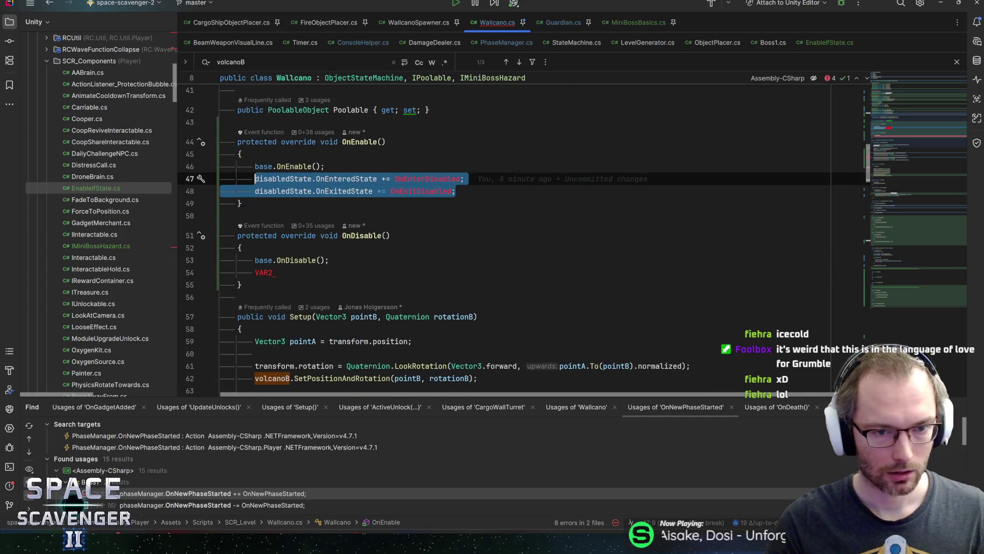
pyautogui.hotkey('ctrl', 'v')
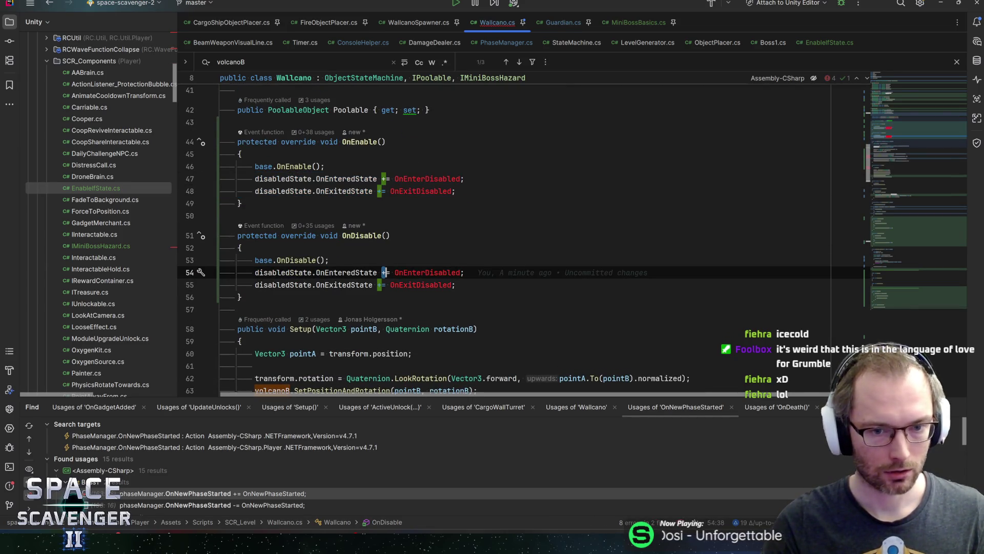
# - Change the OnDisable lines from += to -=, save, and start new lines at the class end
pyautogui.hotkey('ctrl', 'Left')
pyautogui.press('Left')
pyautogui.press('Left')
pyautogui.press('Left')
pyautogui.press('Delete')
pyautogui.write('-')
pyautogui.press('Down')
pyautogui.press('Left')
pyautogui.press('Left')
pyautogui.press('Delete')
pyautogui.write('-')
pyautogui.press('End')
pyautogui.hotkey('ctrl', 's')
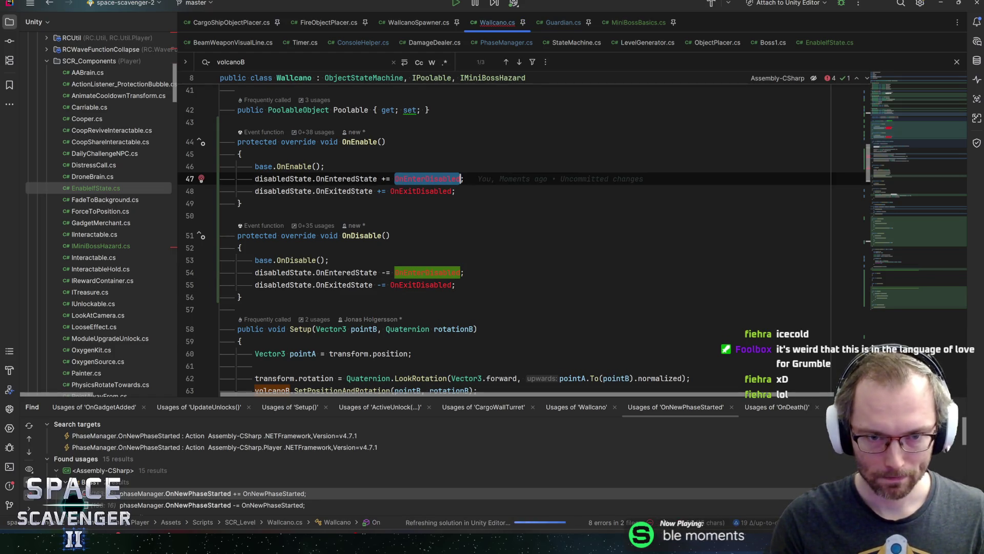
pyautogui.hotkey('ctrl', 'shift', 'BackSpace')
pyautogui.press('Return')
pyautogui.press('Return')
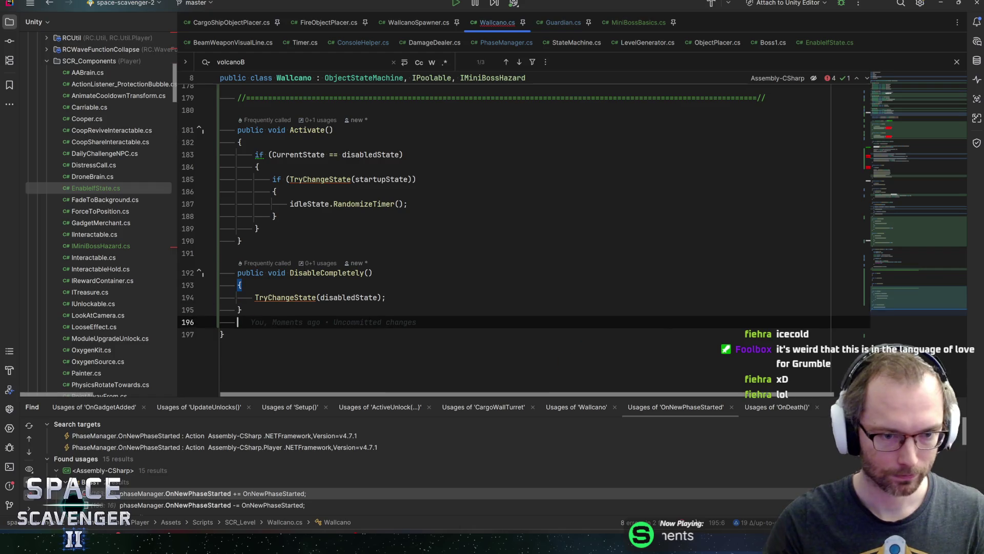
# - Add a divider comment and empty private OnEnterDisabled() and OnExitDisabled() methods
pyautogui.write('div')
pyautogui.press('Tab')
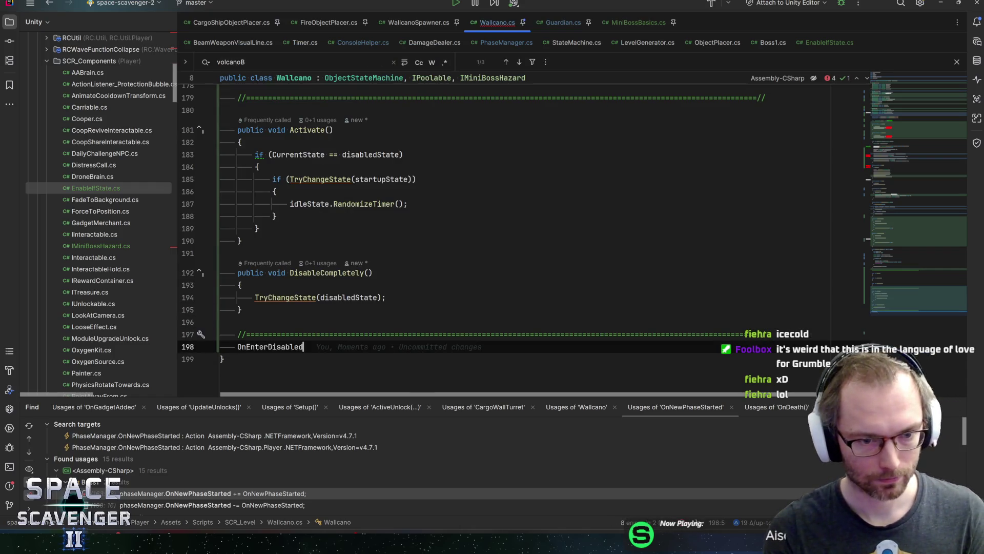
pyautogui.press('Return')
pyautogui.press('Return')
pyautogui.write('private void OnEnterDisabled()')
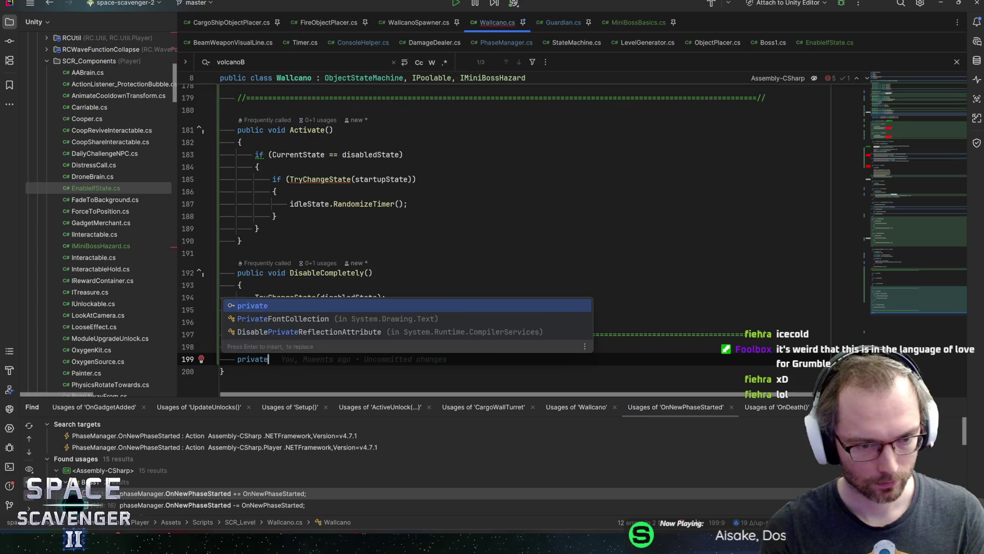
pyautogui.press('Return')
pyautogui.write('{')
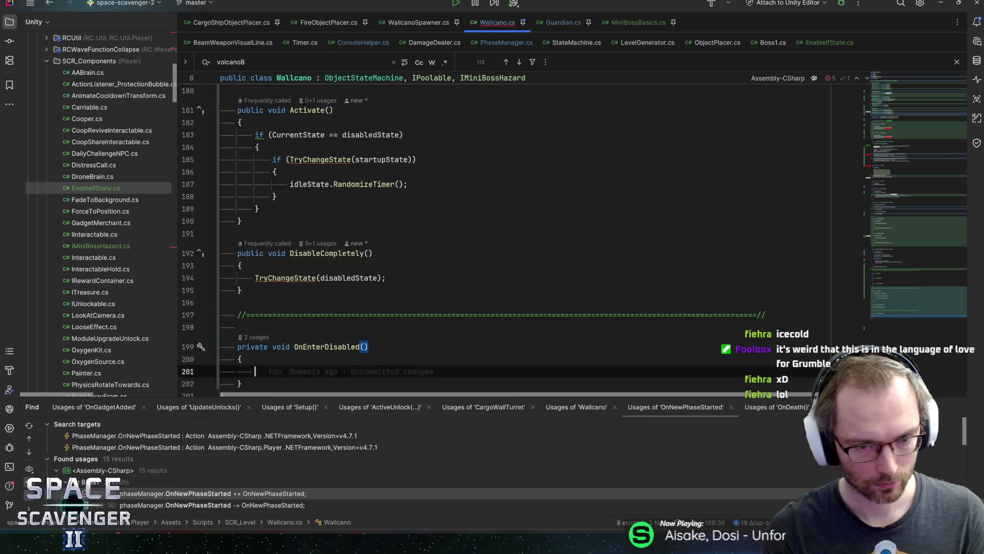
pyautogui.press('Return')
pyautogui.press('Down')
pyautogui.press('End')
pyautogui.press('Return')
pyautogui.press('Return')
pyautogui.write('private void On')
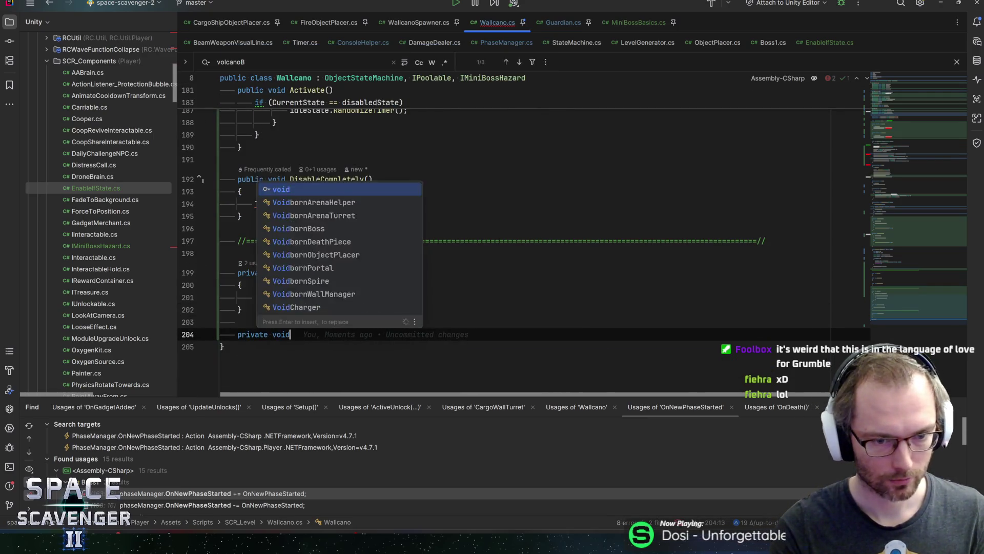
pyautogui.write('ExitDisabled()')
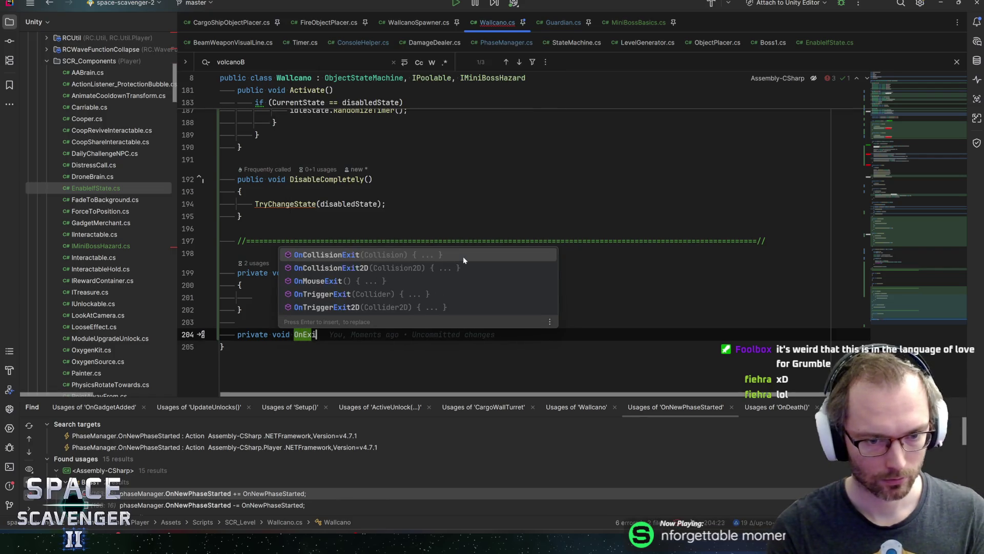
pyautogui.press('Return')
pyautogui.write('{')
pyautogui.press('Return')
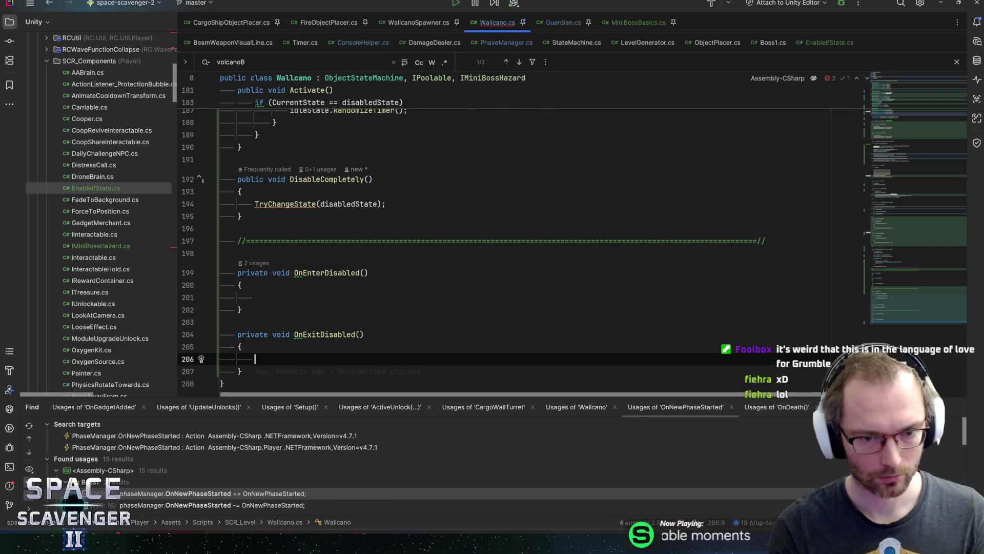
# - Start an endPointVisuals.foreach loop inside OnEnterDisabled
pyautogui.click(255, 291)
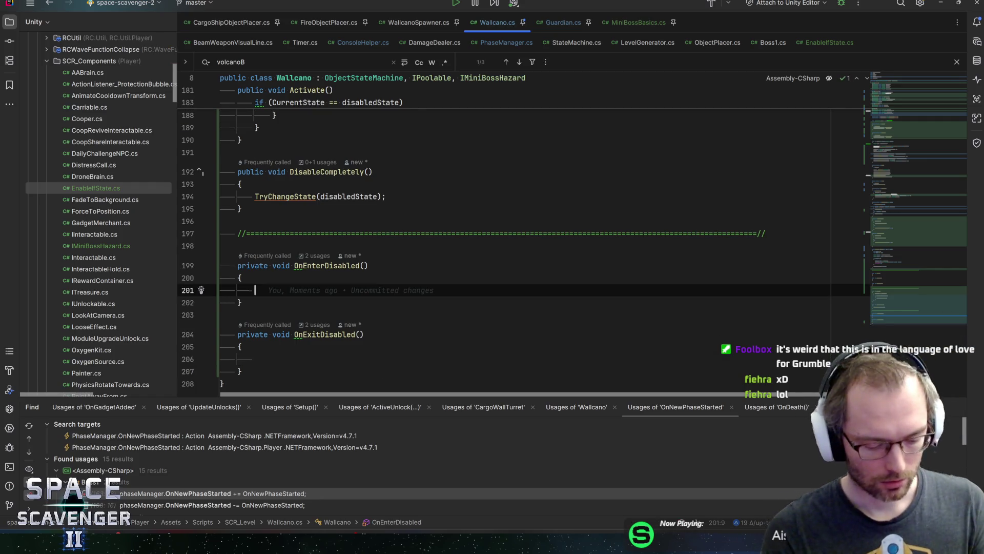
pyautogui.write('mesh')
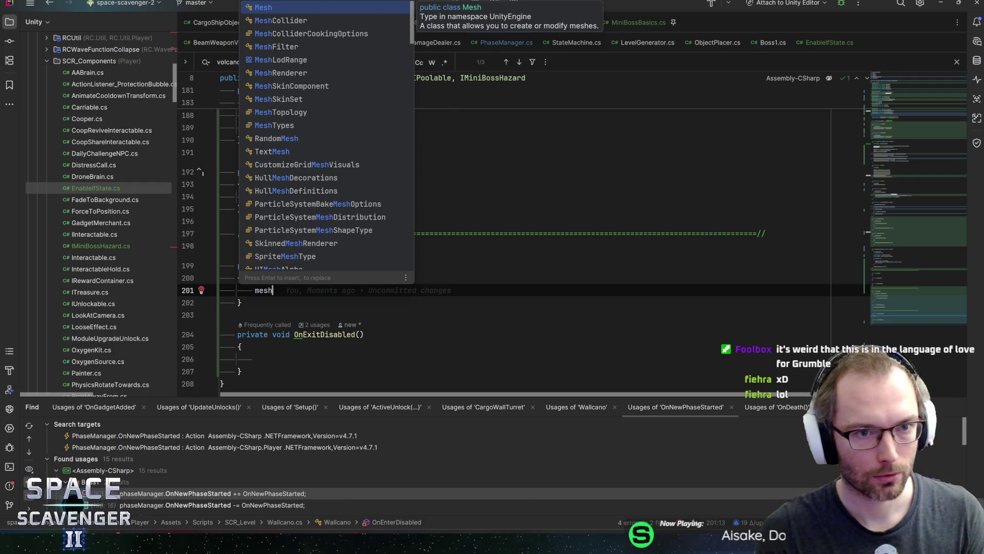
pyautogui.press('BackSpace')
pyautogui.press('BackSpace')
pyautogui.press('BackSpace')
pyautogui.write('endp')
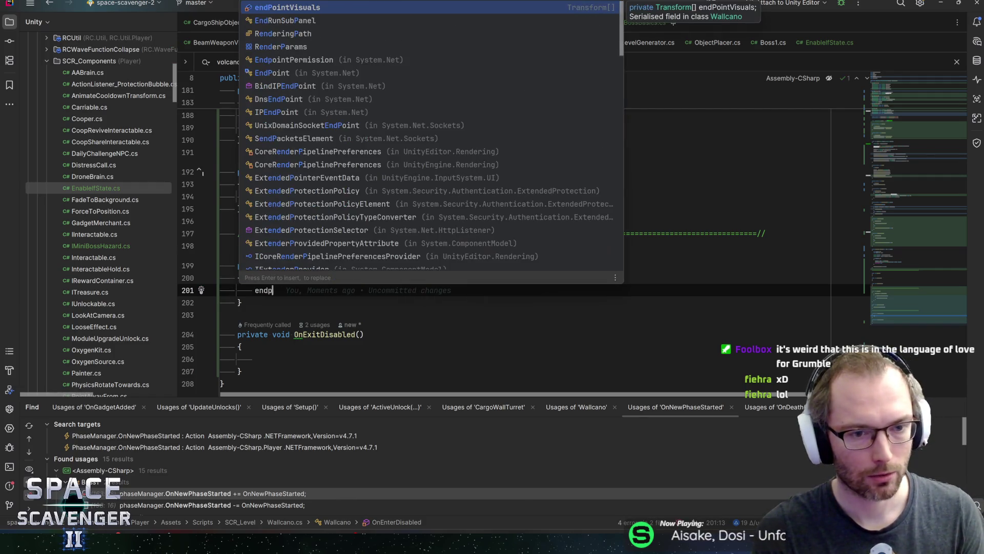
pyautogui.press('Return')
pyautogui.write('.foreach')
pyautogui.press('Return')
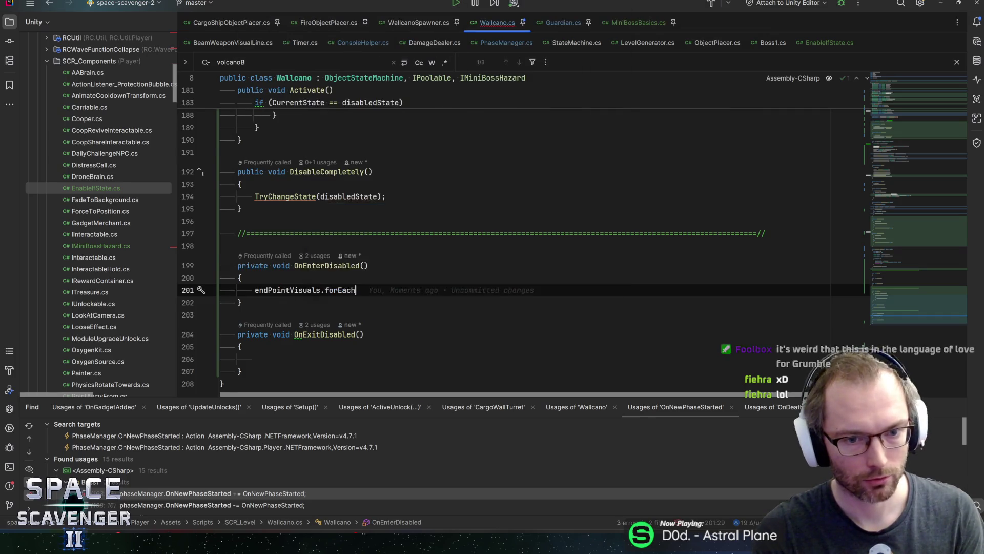
# - Name the Transform loop variable t and begin a t.DOLocalRotate call
pyautogui.press('Return')
pyautogui.write('t in')
pyautogui.press('Return')
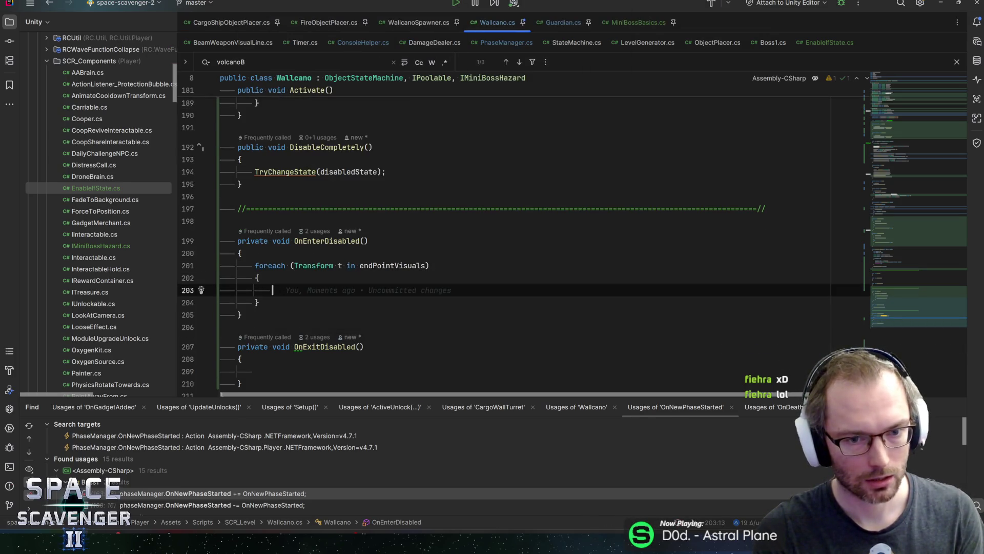
pyautogui.write('t.local')
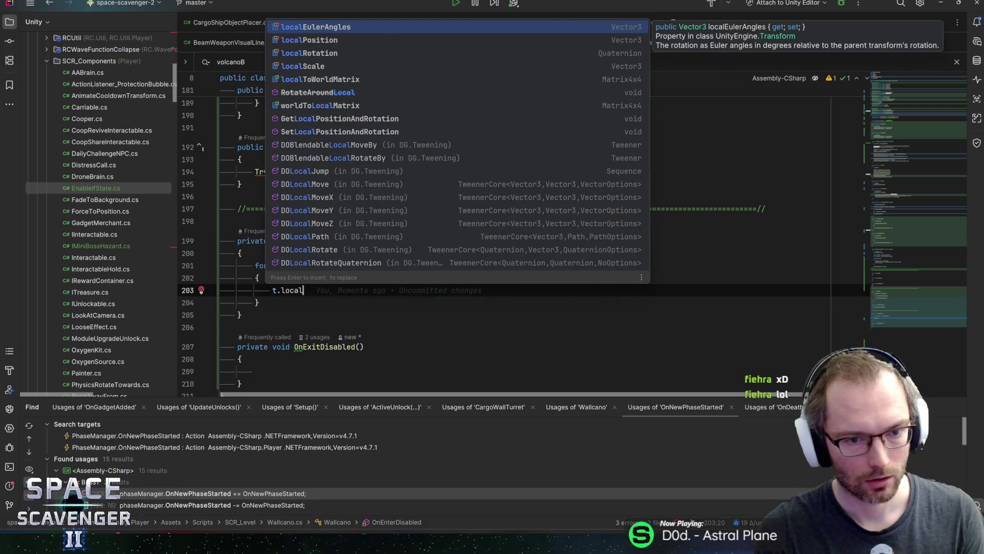
pyautogui.write('rot')
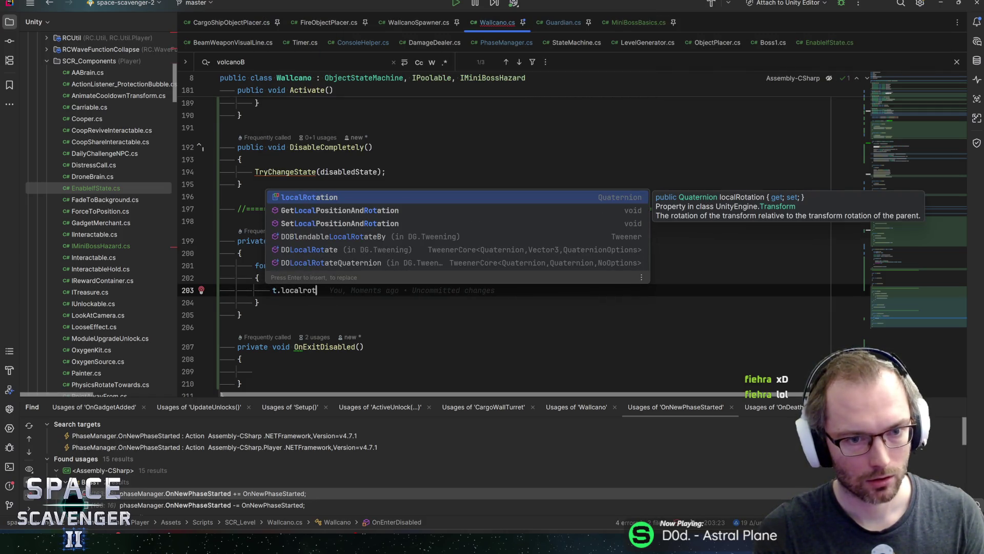
pyautogui.hotkey('ctrl', 'BackSpace')
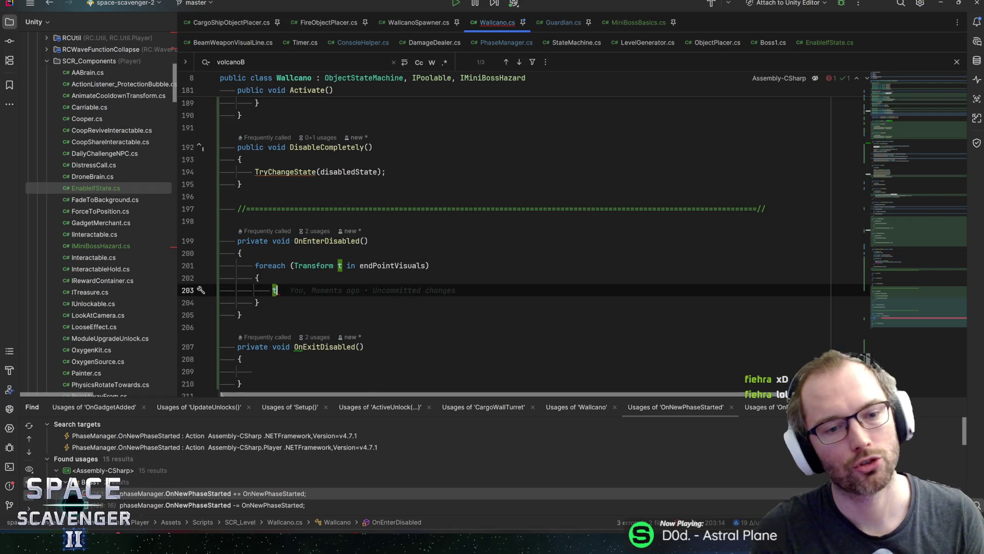
pyautogui.hotkey('ctrl', 'space')
pyautogui.write('do')
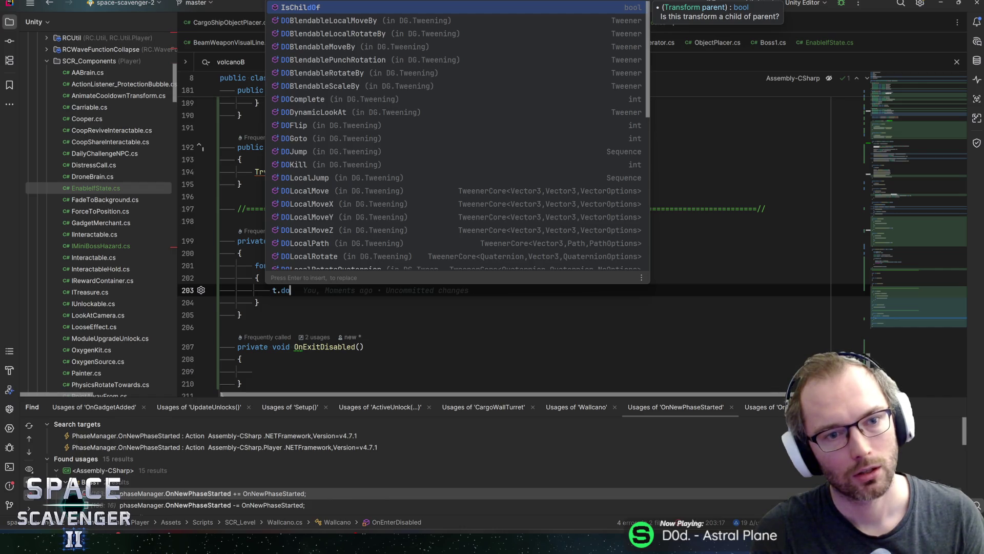
pyautogui.write('rot')
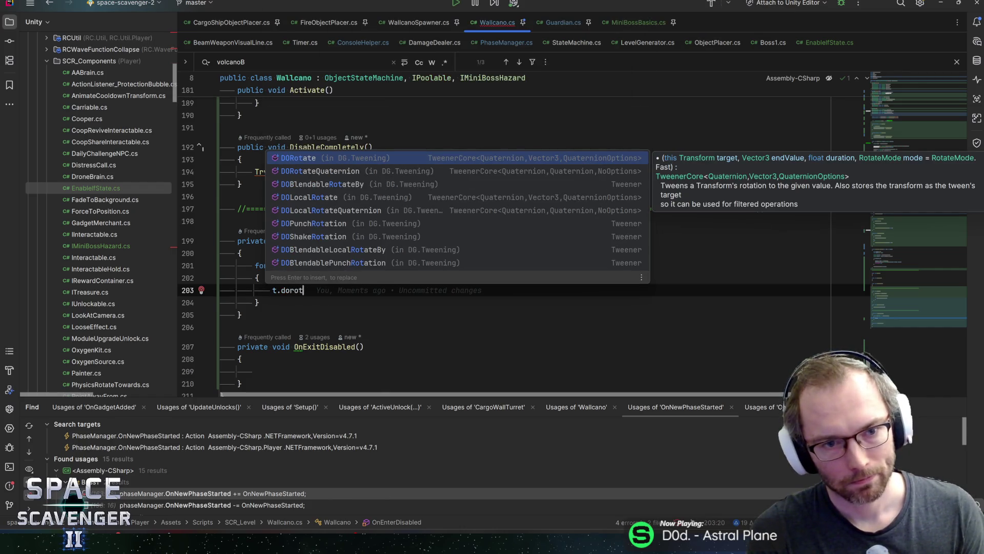
pyautogui.press('Return')
pyautogui.hotkey('ctrl', 'BackSpace')
pyautogui.write('Dolocalro')
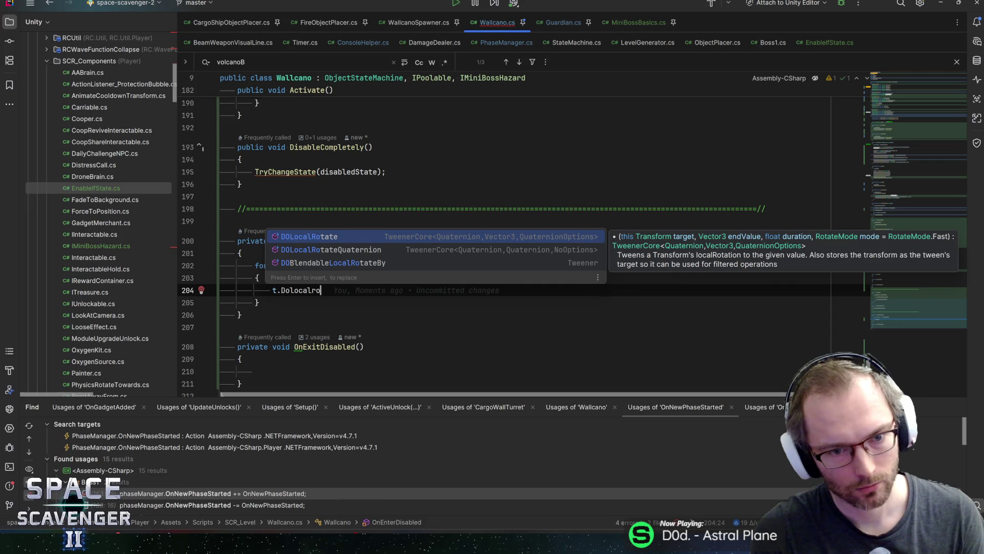
pyautogui.press('BackSpace')
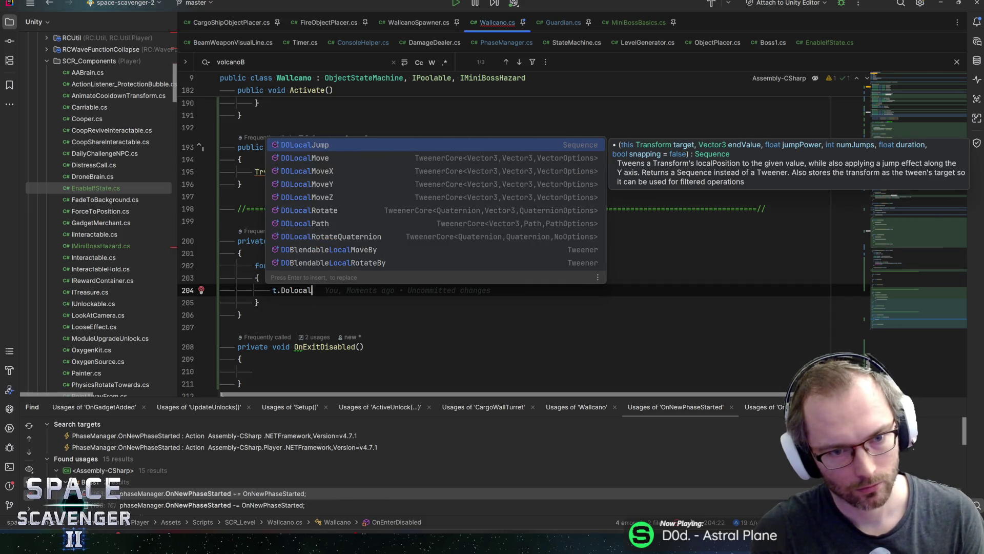
pyautogui.write('ro')
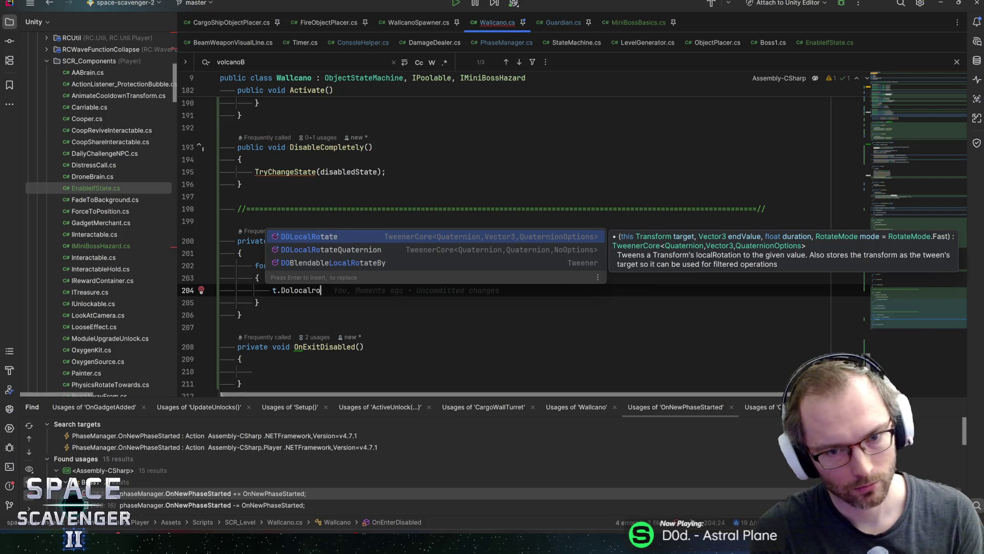
pyautogui.press('Return')
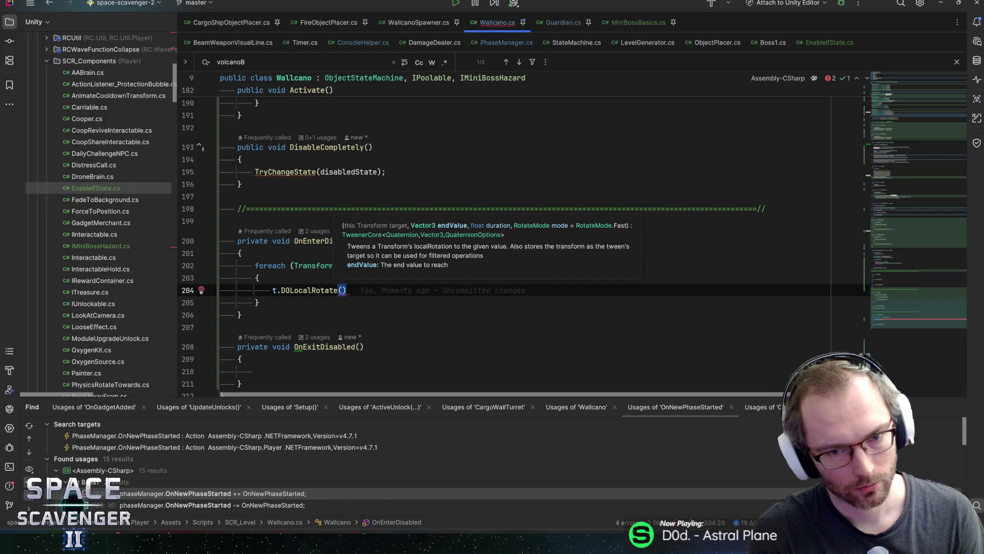
# - Give DOLocalRotate new Vector3(-70f, 0f, 0f) and 0.5f, then paste it into OnExitDisabled
pyautogui.write('-')
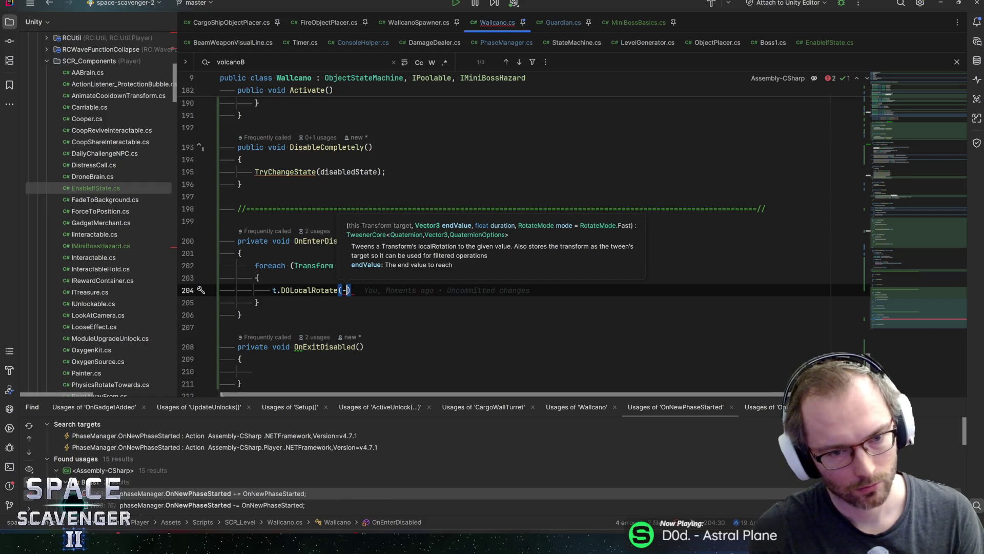
pyautogui.press('BackSpace')
pyautogui.write('new Vec')
pyautogui.press('Return')
pyautogui.write('-')
pyautogui.write('70f, 0f, ')
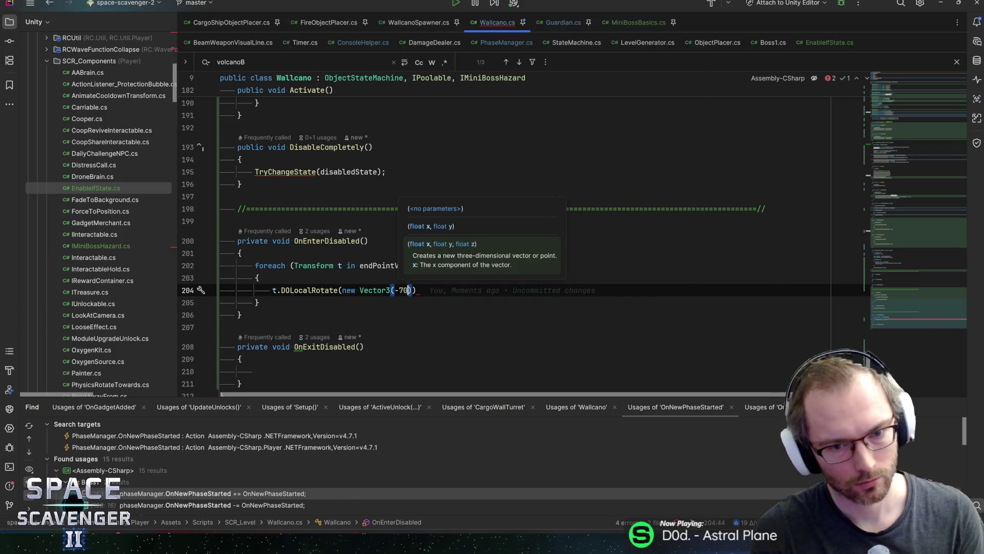
pyautogui.write('0f)')
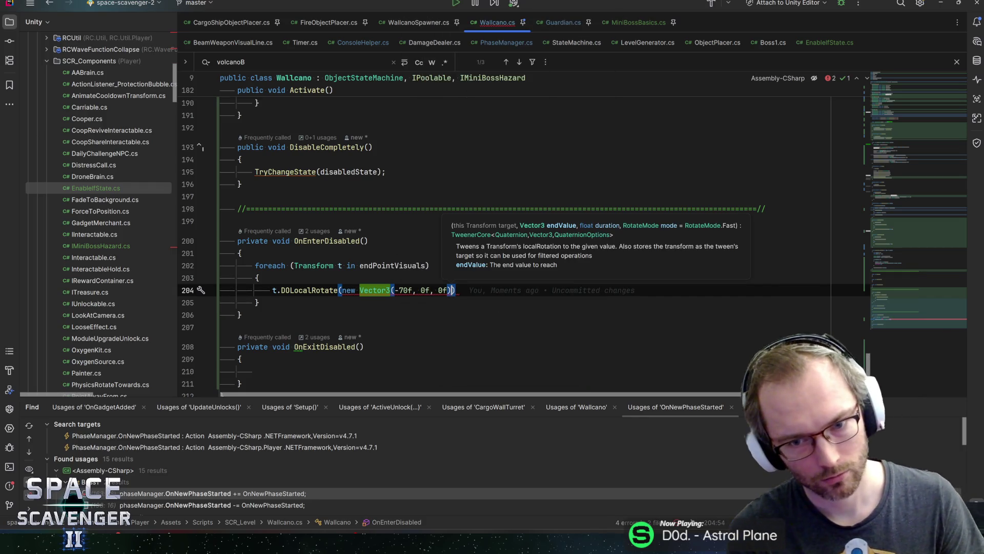
pyautogui.write(', 0.5f')
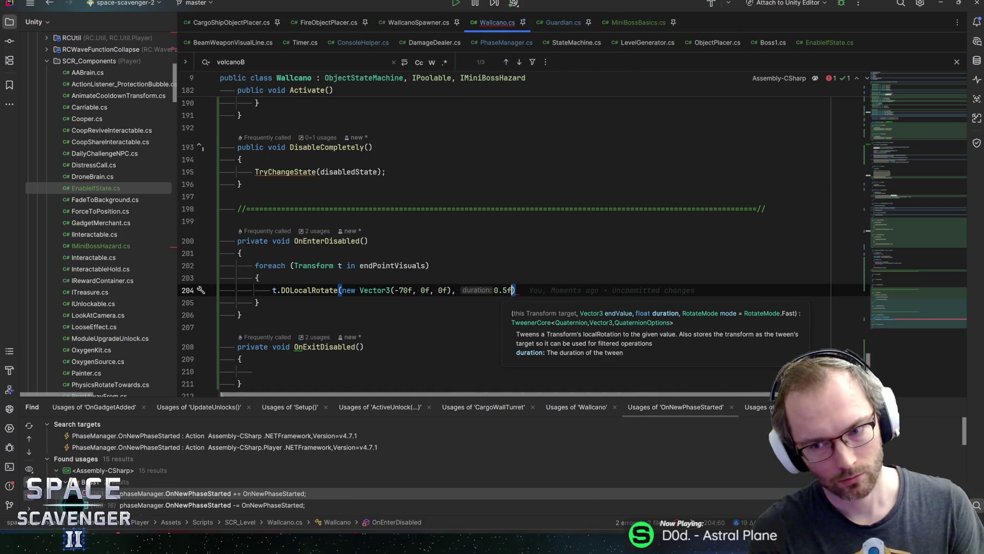
pyautogui.write(',')
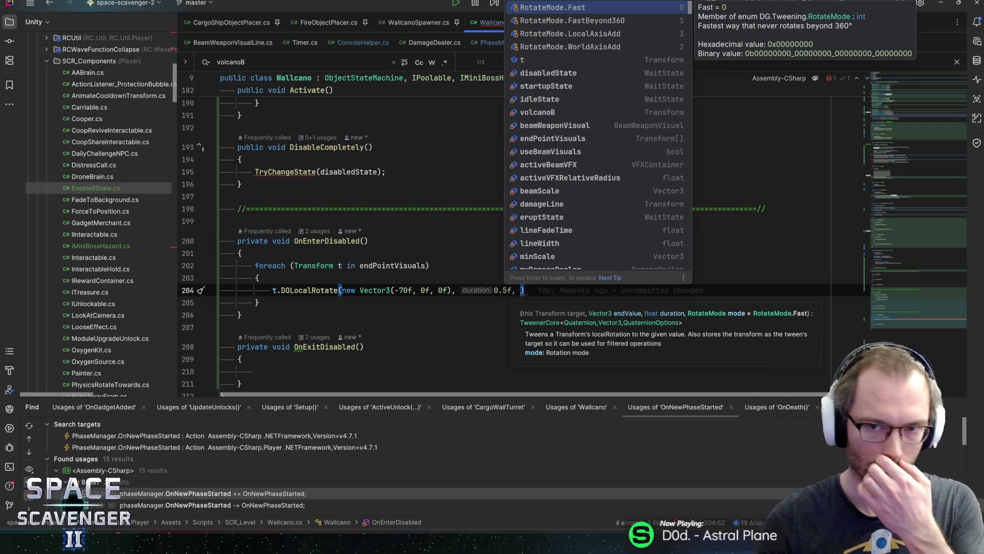
pyautogui.press('Return')
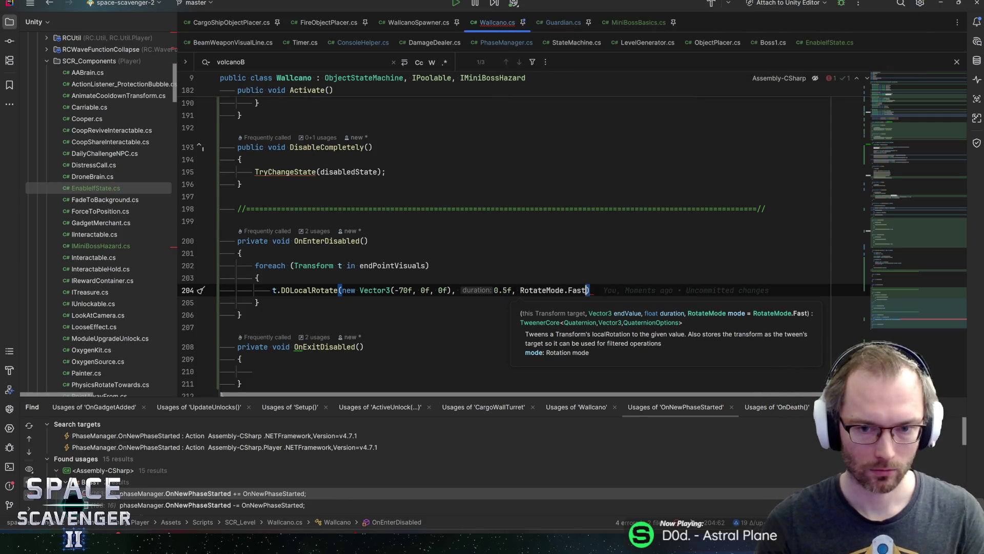
pyautogui.write(');')
pyautogui.press('Left')
pyautogui.press('Left')
pyautogui.hotkey('ctrl', 'z')
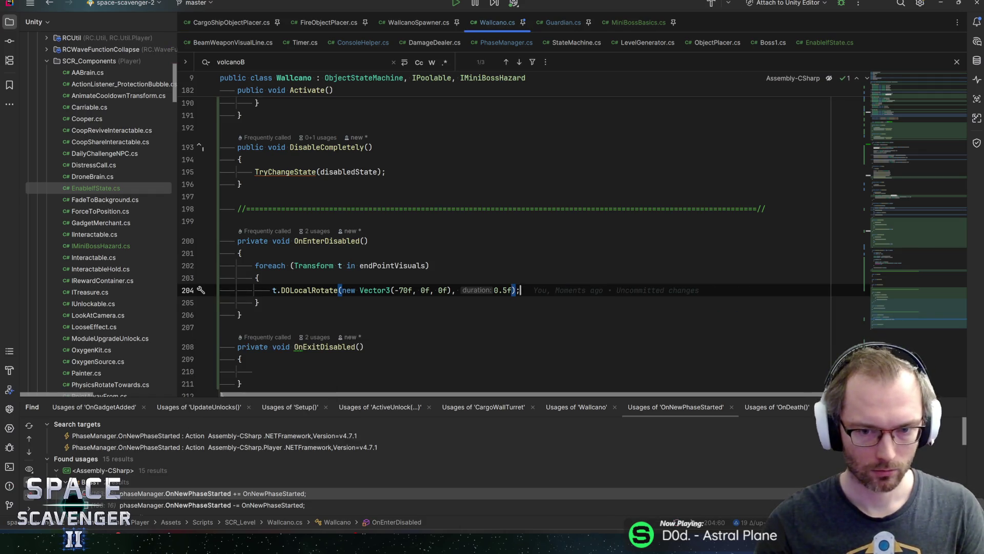
pyautogui.click(255, 371)
pyautogui.write('t.DOLocalRotate(new Vector3(-70f, 0f, 0f), 0.5f);')
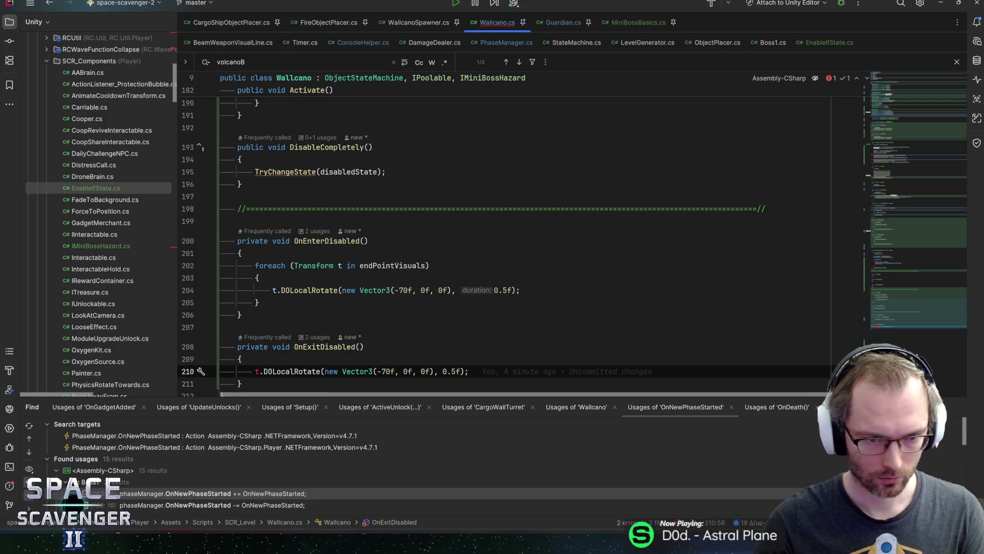
# - Copy the foreach loop into OnExitDisabled with rotation (0f, 0f, 0f), then return to Unity
pyautogui.moveTo(260, 302); pyautogui.dragTo(221, 277)
pyautogui.hotkey('shift', 'Up')
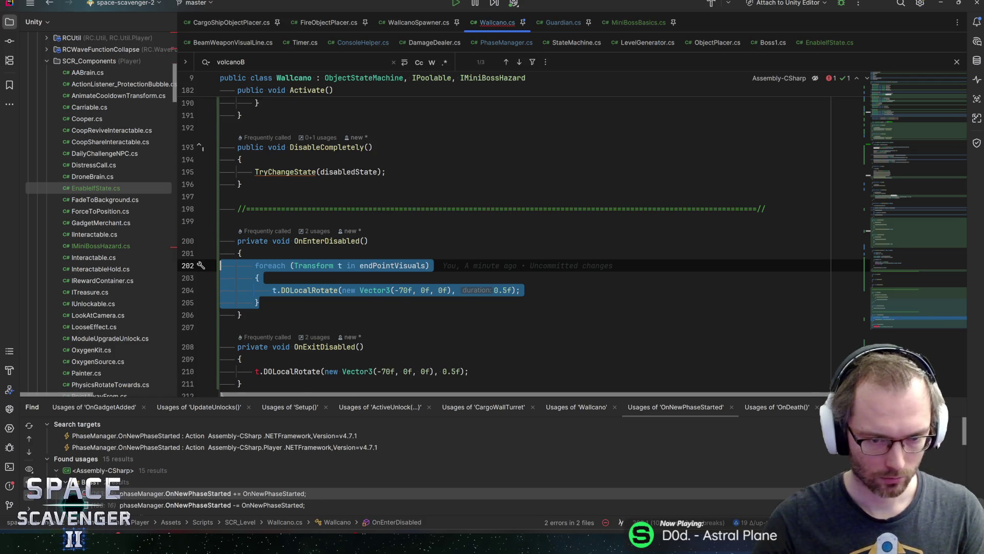
pyautogui.hotkey('ctrl', 'c')
pyautogui.hotkey('ctrl', 'v')
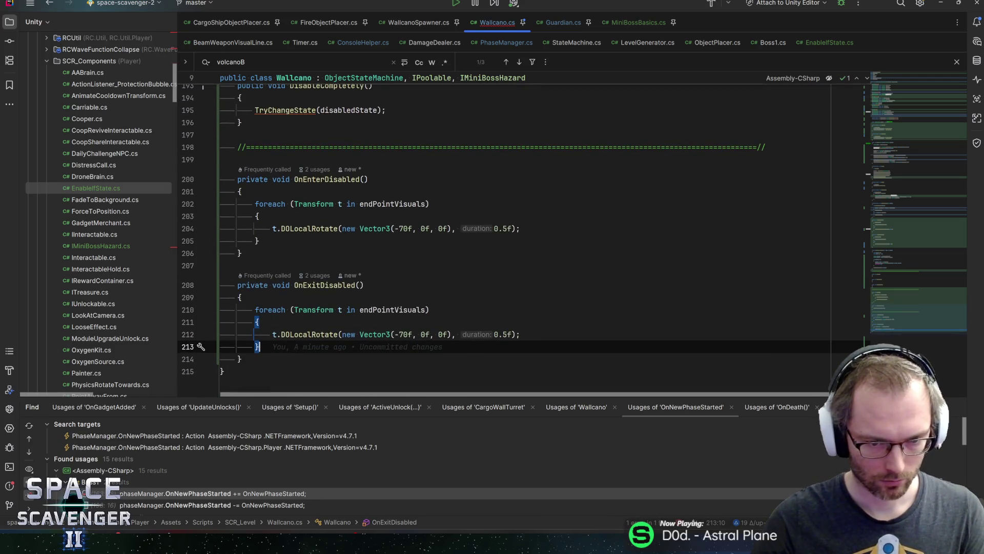
pyautogui.click(390, 334)
pyautogui.press('Delete')
pyautogui.press('Delete')
pyautogui.press('End')
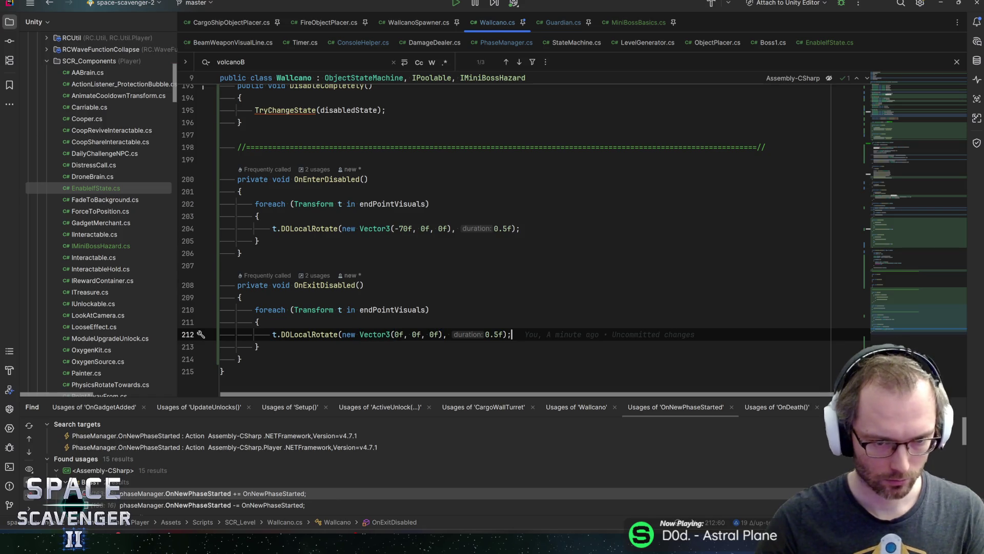
pyautogui.moveTo(323, 334)
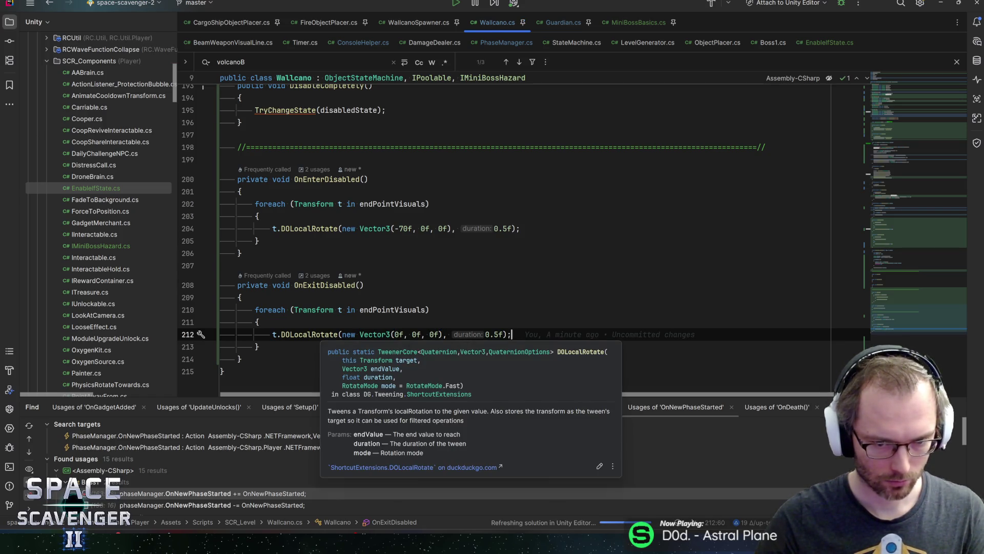
pyautogui.click(259, 321)
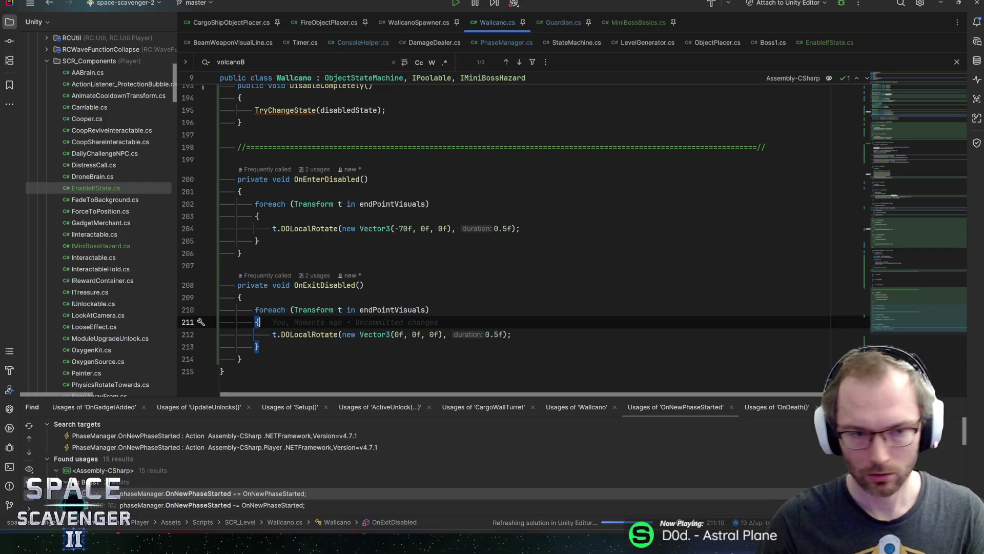
pyautogui.hotkey('alt', 'Tab')
pyautogui.hotkey('alt', 'Tab')
pyautogui.hotkey('alt', 'Tab')
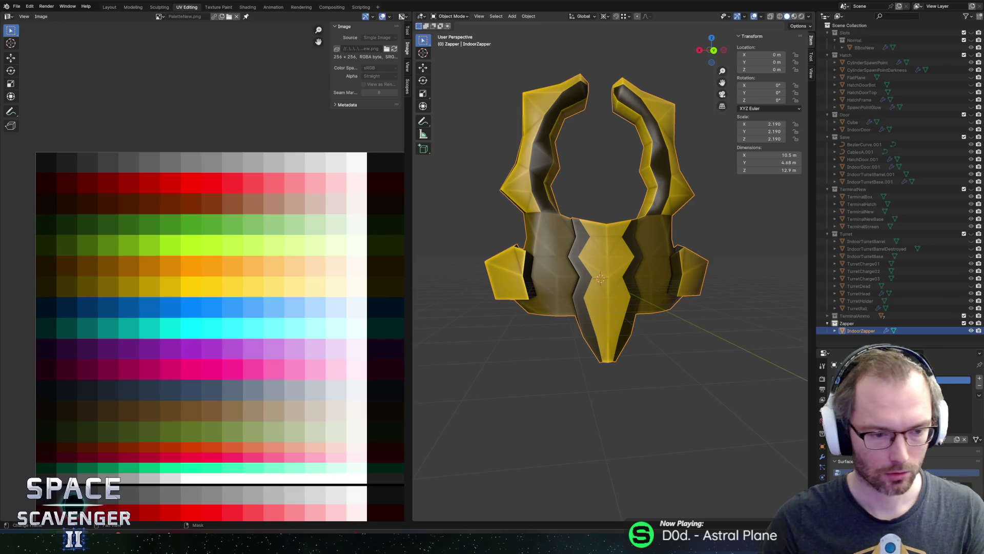
pyautogui.hotkey('alt', 'Tab')
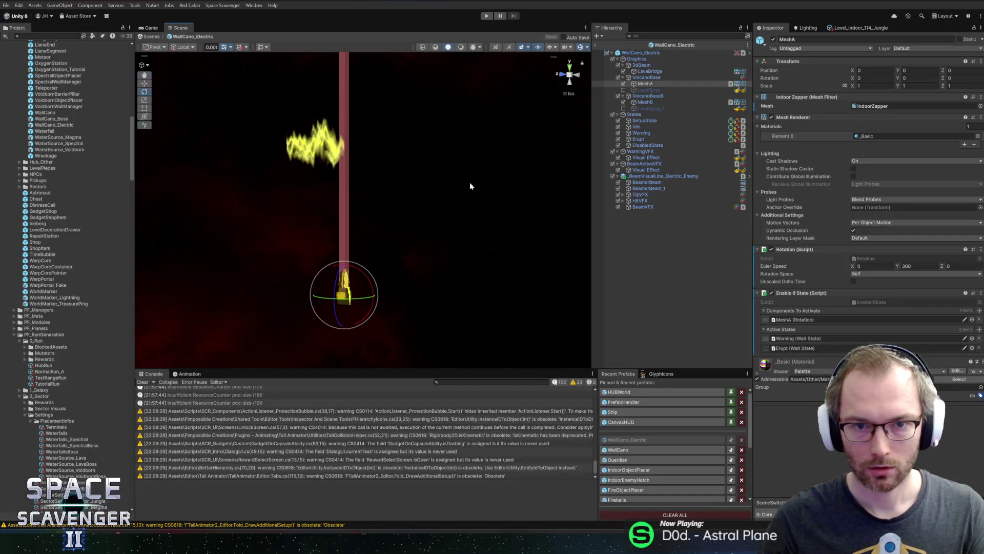
# - Add MeshA and MeshB to WallCano_Electric's End Point Visuals, save the prefab, and start Play
pyautogui.click(658, 53)
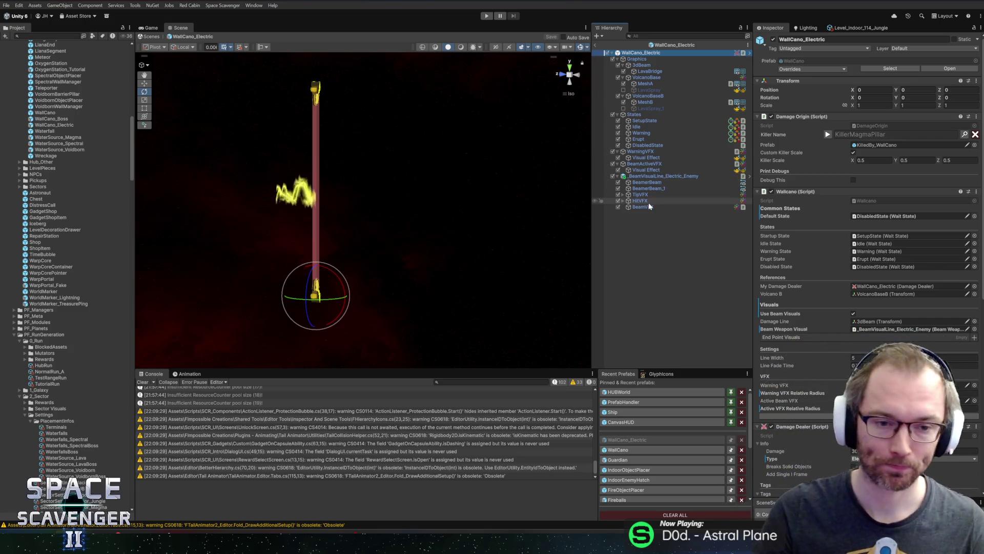
pyautogui.click(647, 84)
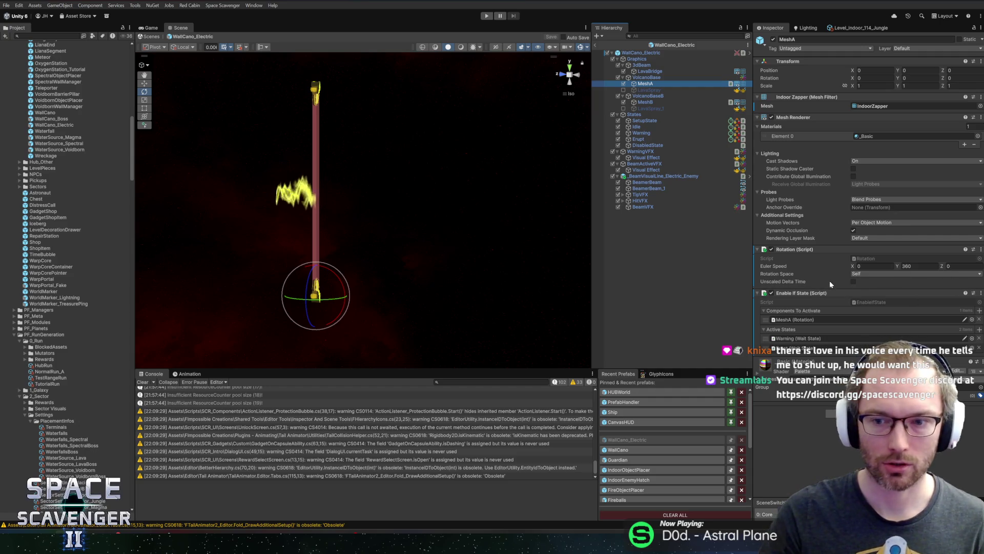
pyautogui.click(336, 284)
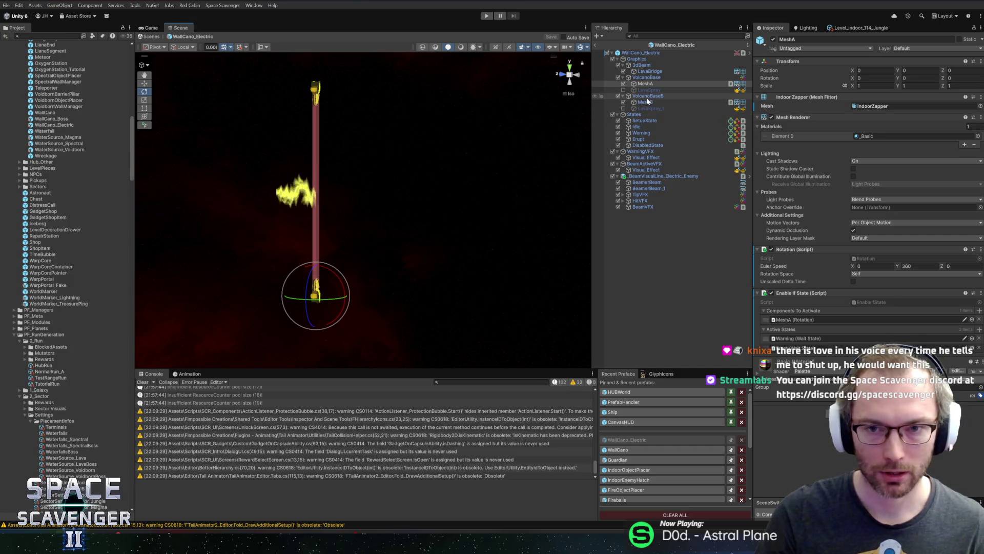
pyautogui.click(643, 53)
pyautogui.scroll(-5, 821, 287)
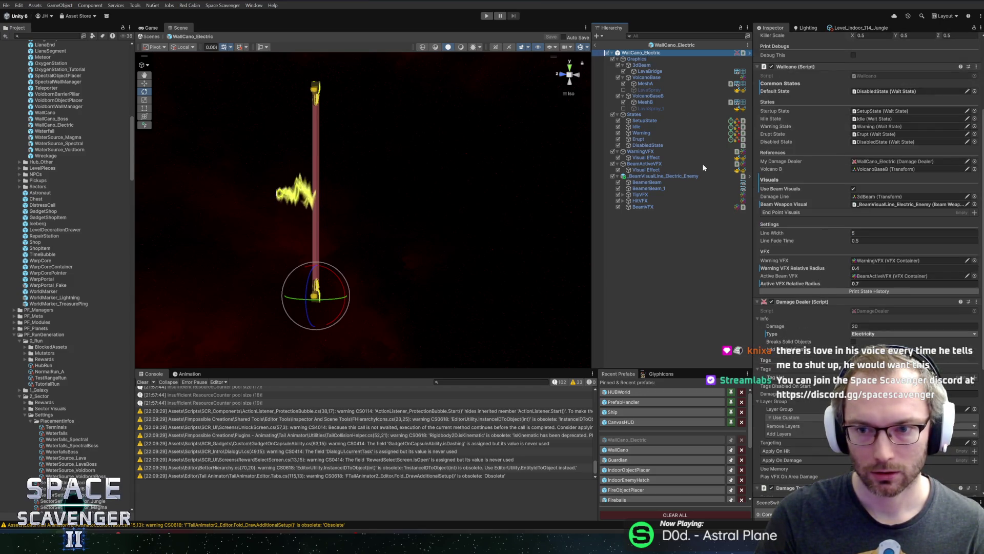
pyautogui.click(777, 213)
pyautogui.moveTo(777, 218)
pyautogui.mouseDown()
pyautogui.moveTo(682, 103)
pyautogui.moveTo(794, 212)
pyautogui.mouseUp()
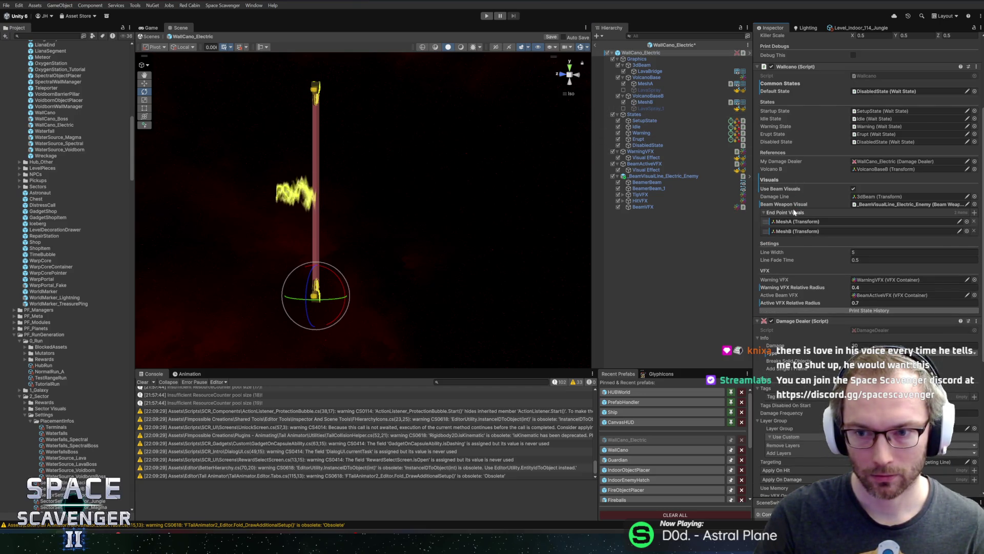
pyautogui.hotkey('ctrl', 's')
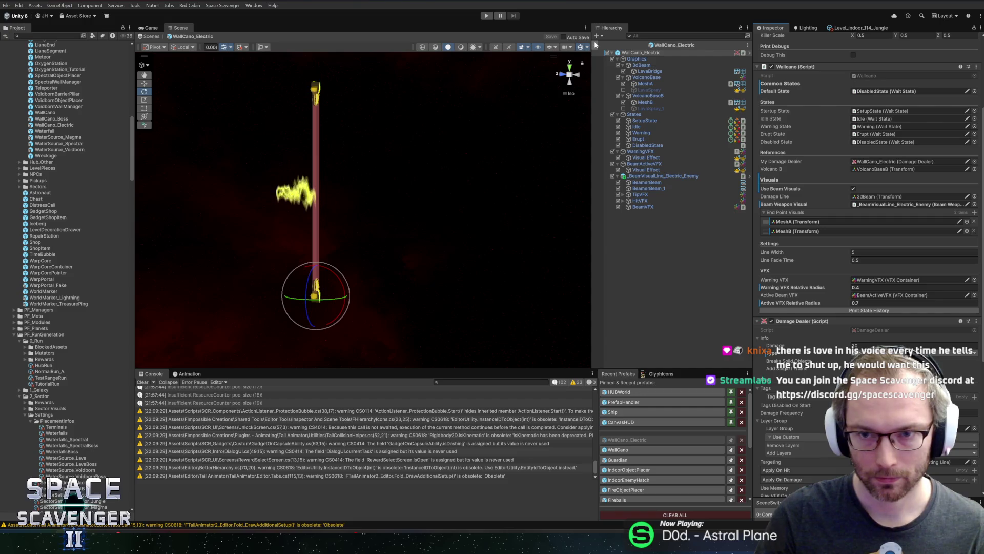
pyautogui.click(486, 16)
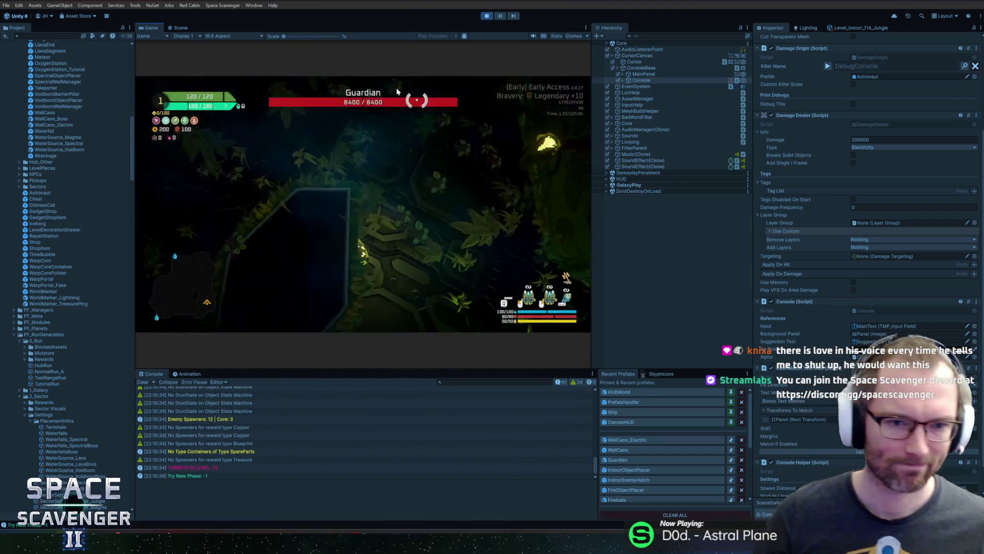
# - Maximize the game view and fly the ship toward the Guardian, attacking it
pyautogui.hotkey('shift', 'space')
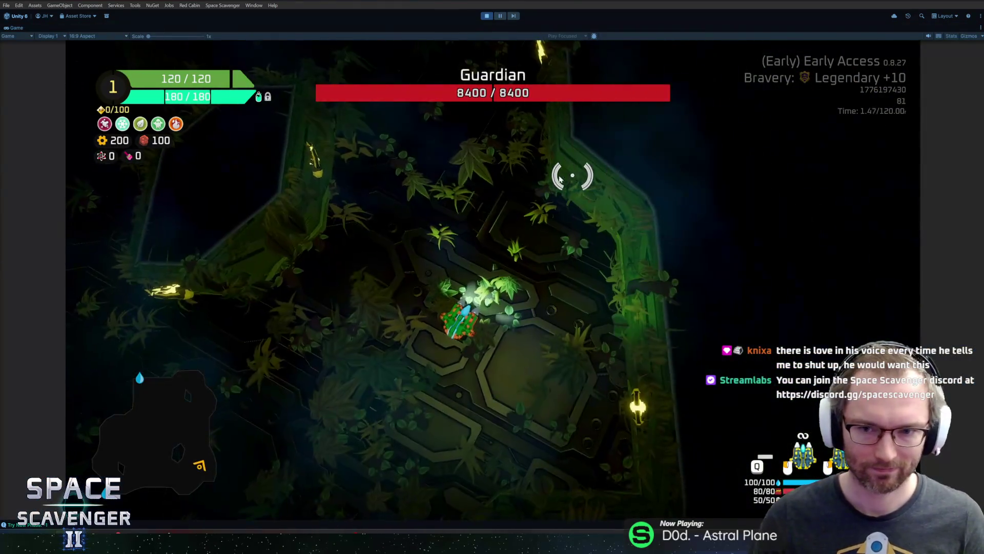
pyautogui.press('d')
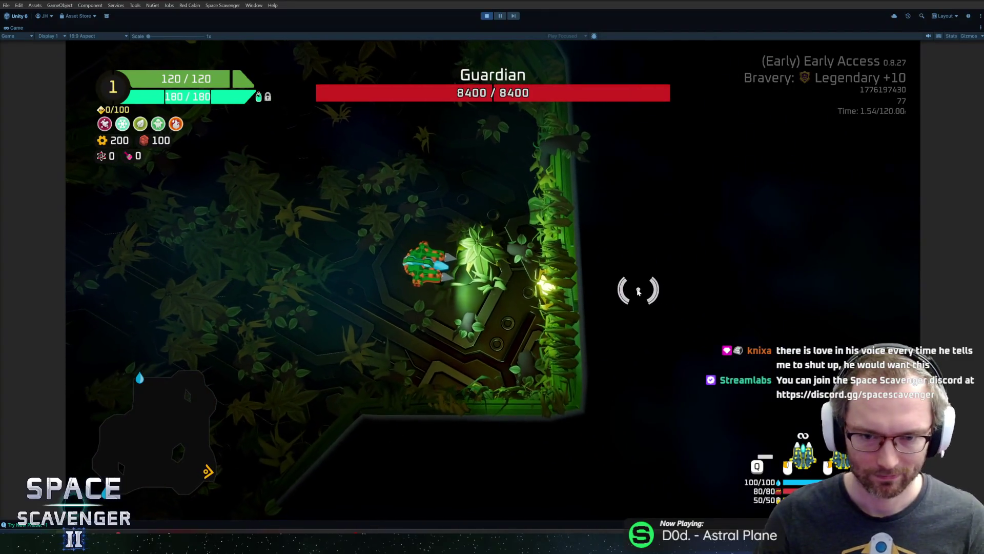
pyautogui.press('w')
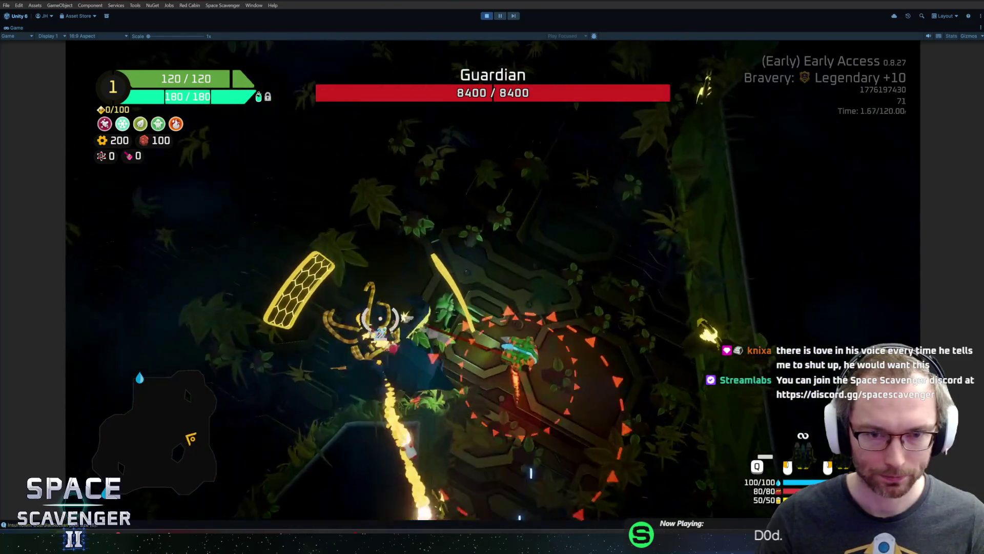
pyautogui.press('w')
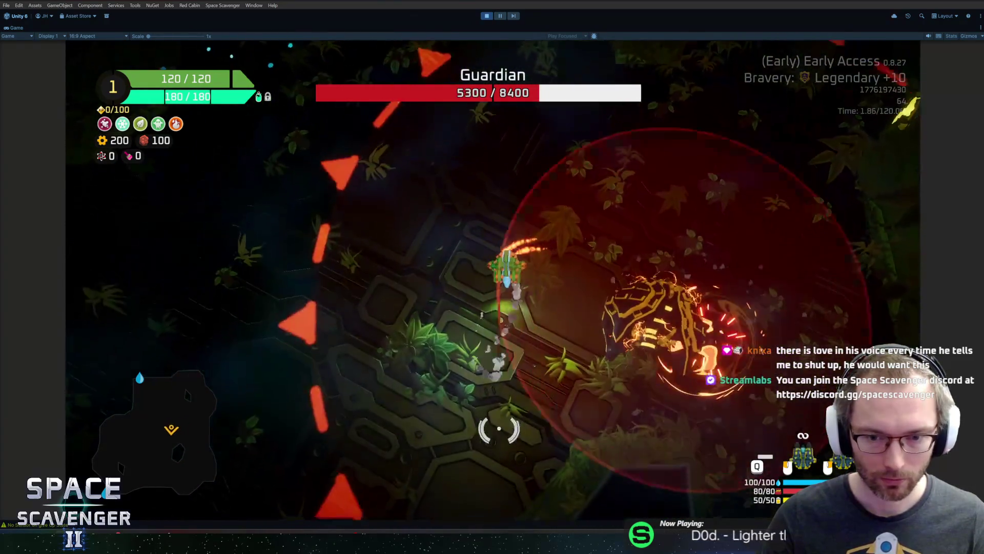
pyautogui.press('w')
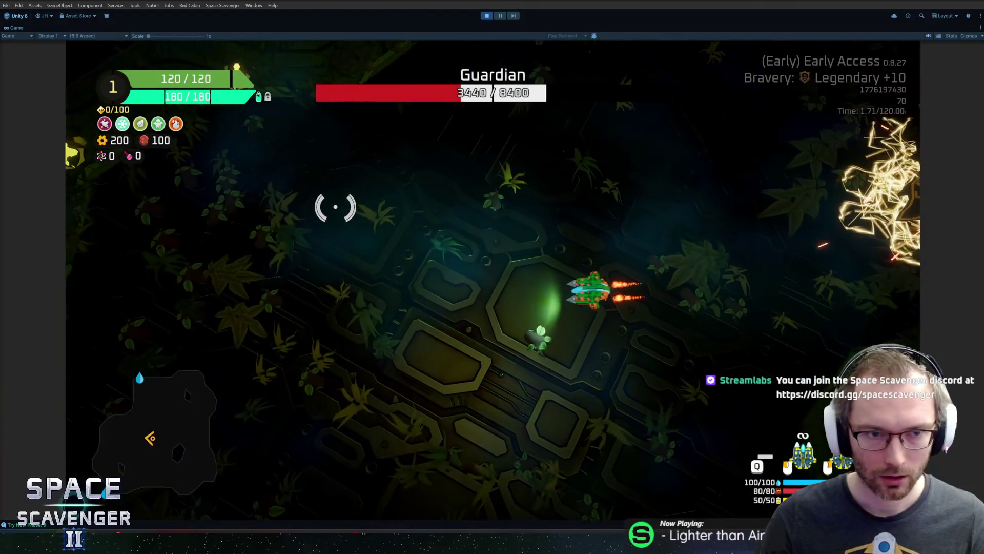
pyautogui.press('w')
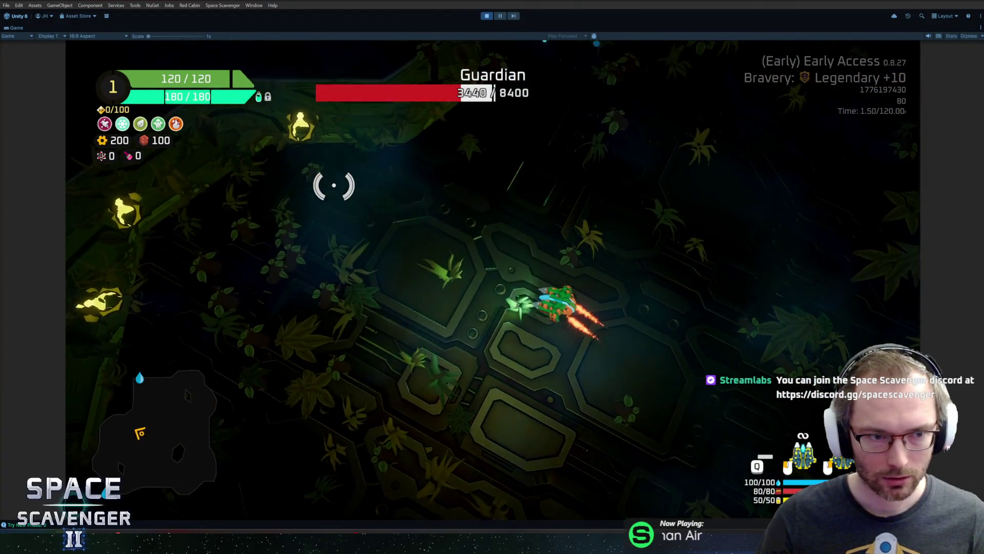
# - Fight on until the Guardian is destroyed, then stop play mode and switch to the code editor
pyautogui.press('w')
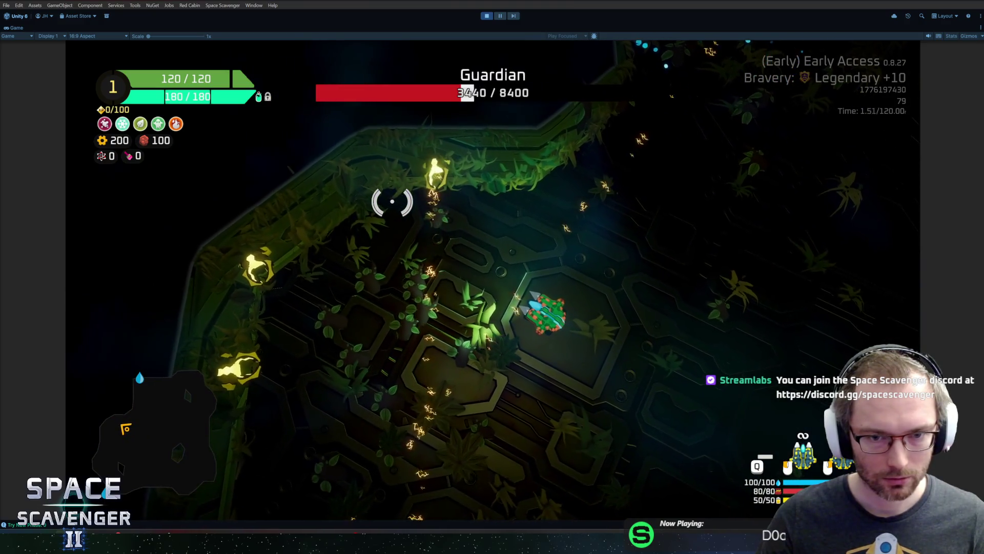
pyautogui.press('w')
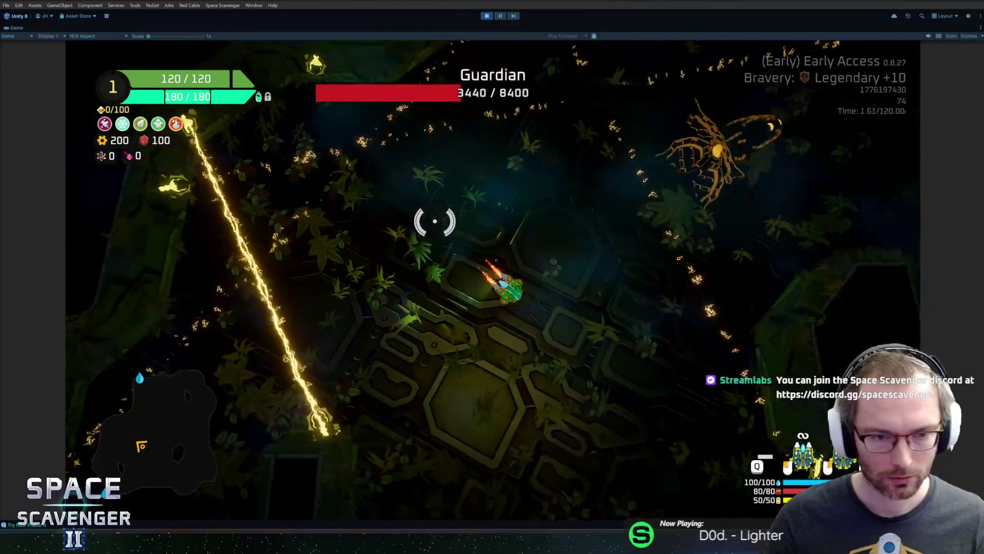
pyautogui.press('w')
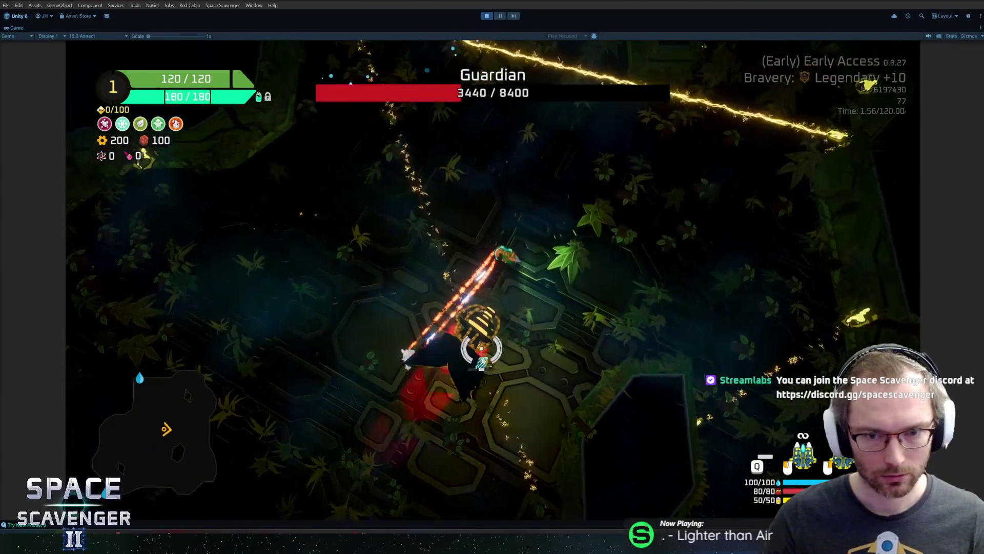
pyautogui.press('w')
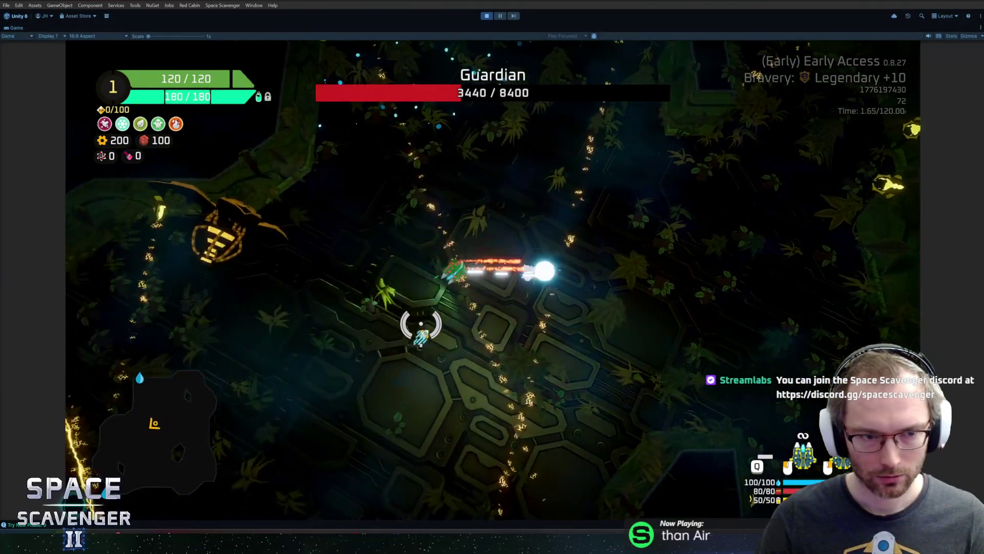
pyautogui.press('w')
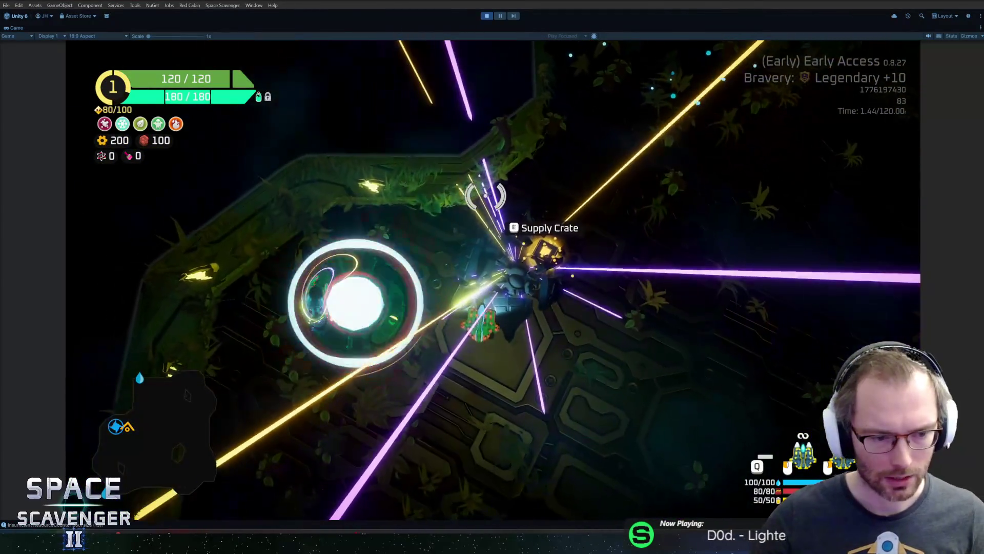
pyautogui.hotkey('ctrl', 'p')
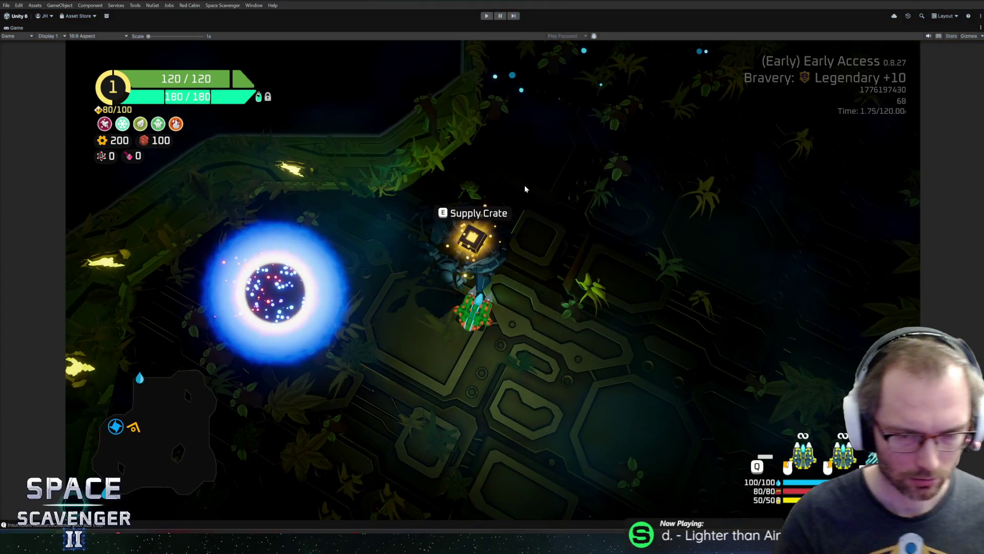
pyautogui.hotkey('alt', 'Tab')
# - Set both Wallcano.cs rotation durations to 1.5f and change -70f to 70f, then return to Unity
pyautogui.click(487, 334)
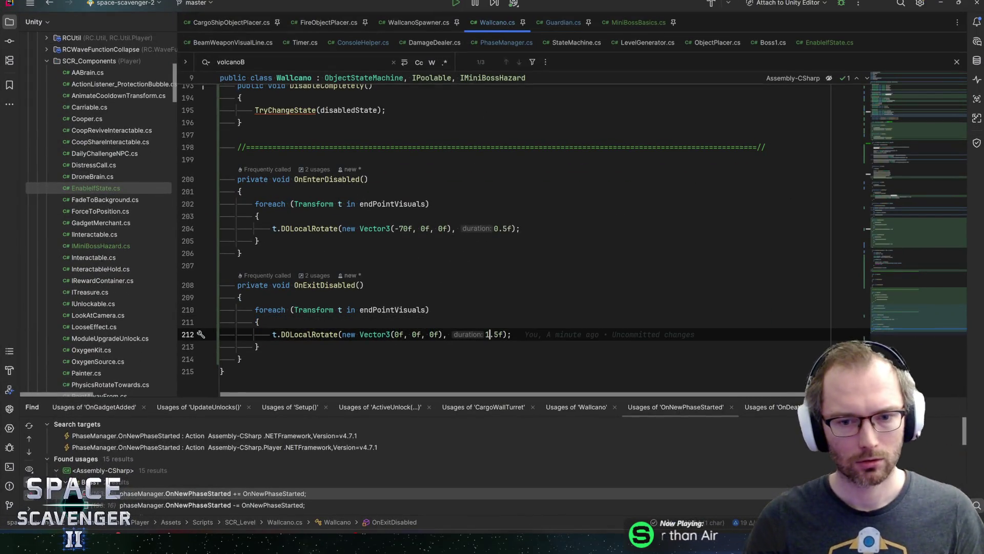
pyautogui.click(496, 228)
pyautogui.write('1')
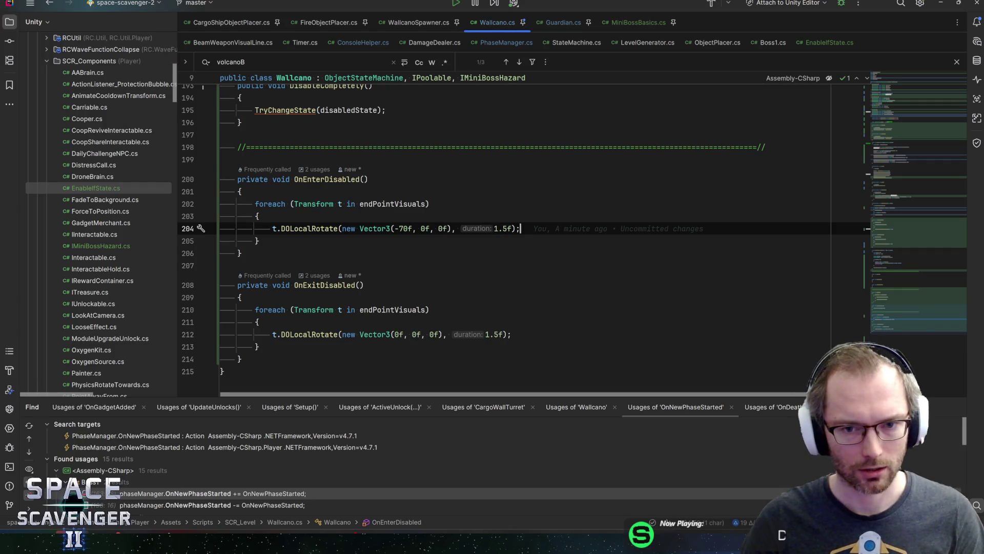
pyautogui.click(398, 228)
pyautogui.press('BackSpace')
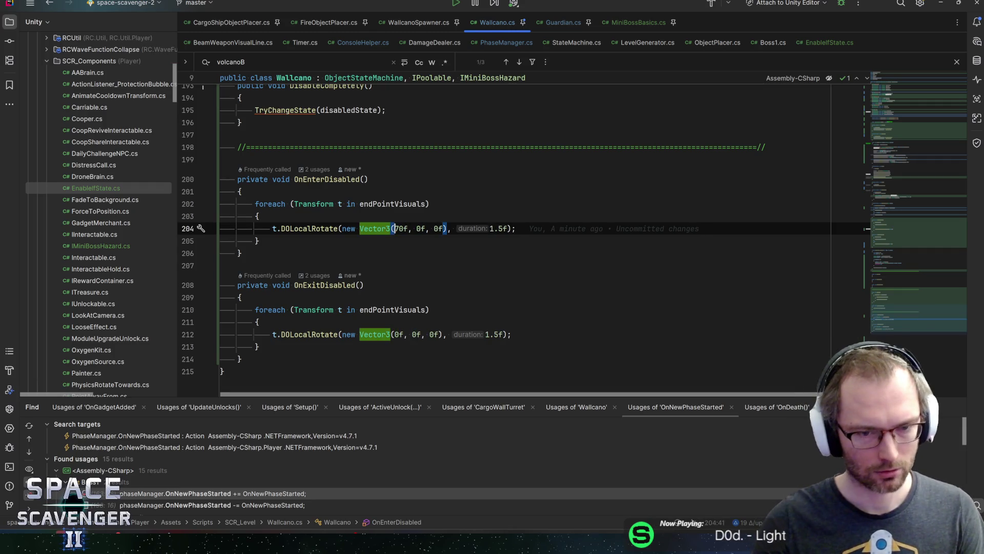
pyautogui.hotkey('alt', 'Tab')
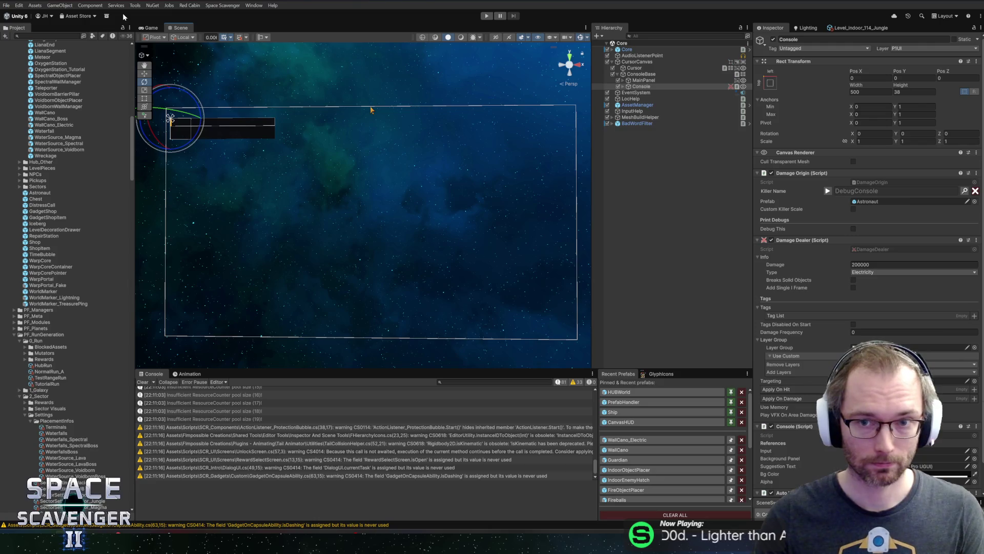
# - Fly around the arena fighting the Guardian down to 4060 health, then stop play mode
pyautogui.click(154, 29)
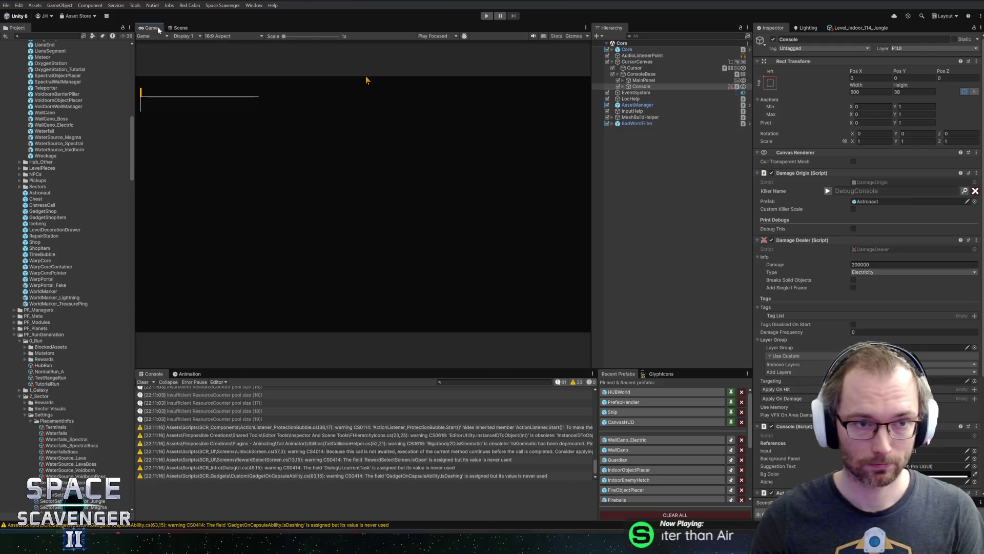
pyautogui.click(180, 29)
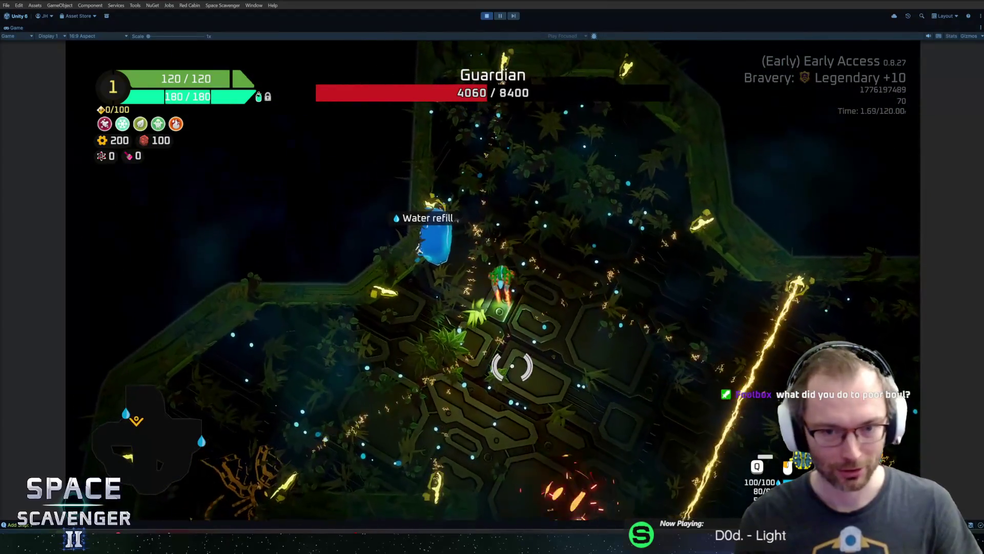
pyautogui.press('space')
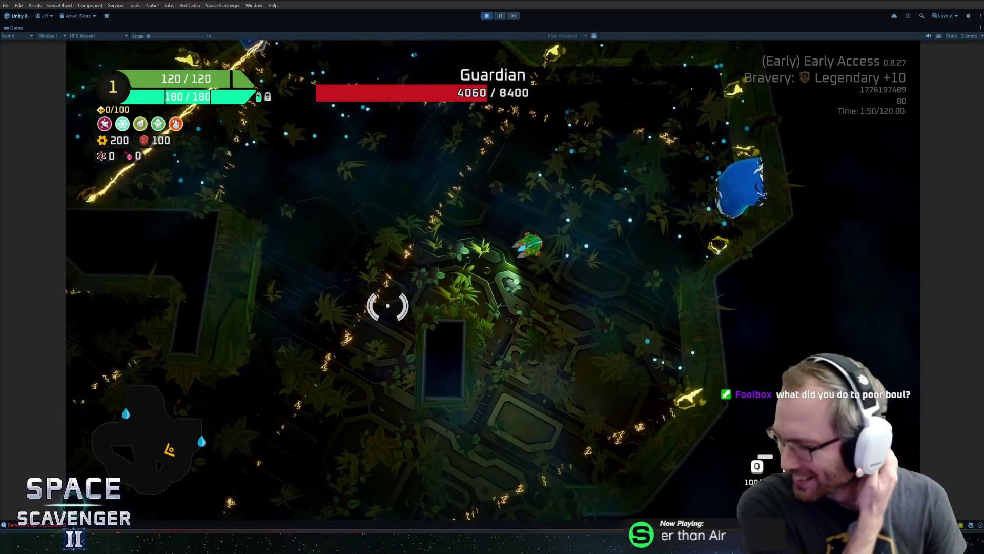
pyautogui.press('s')
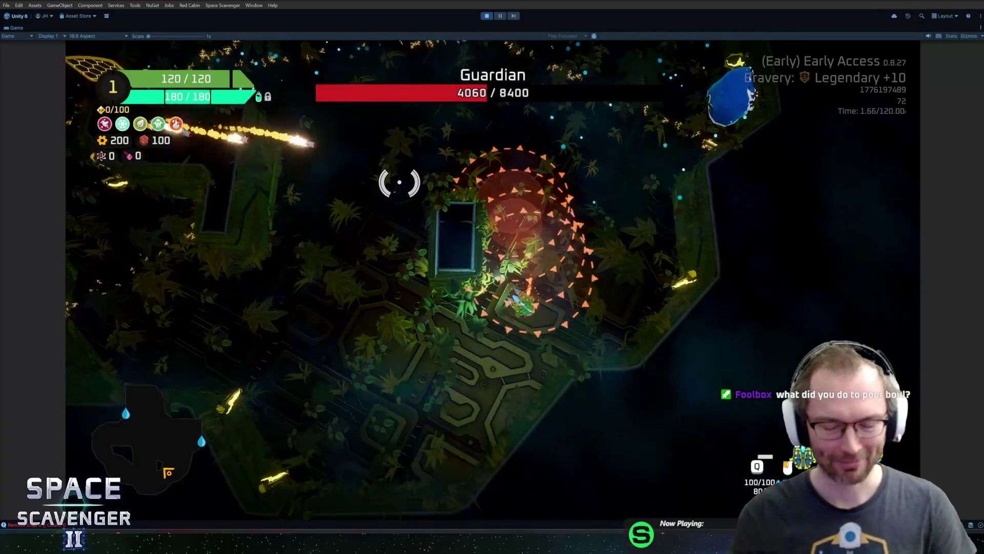
pyautogui.hotkey('w', 'a')
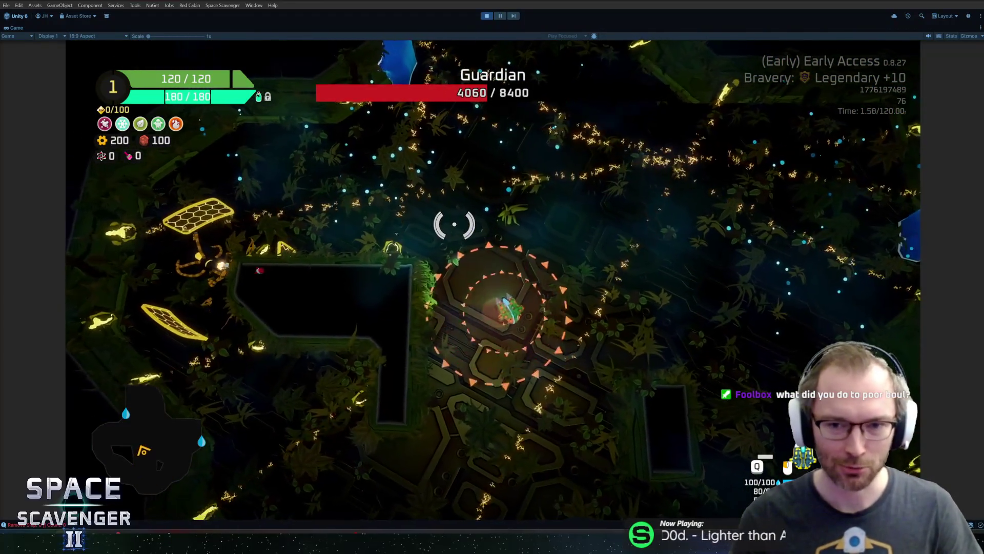
pyautogui.hotkey('w', 'd')
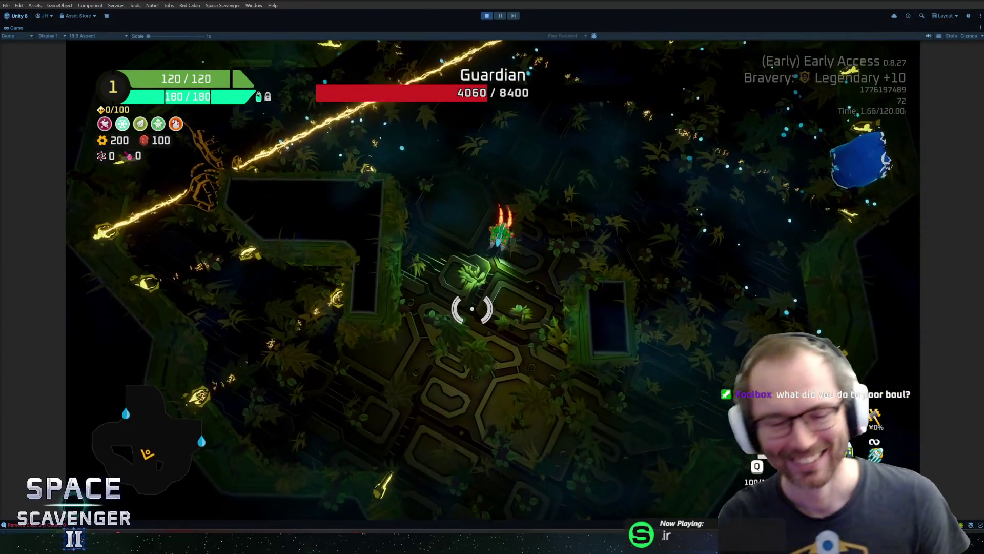
pyautogui.hotkey('s', 'a')
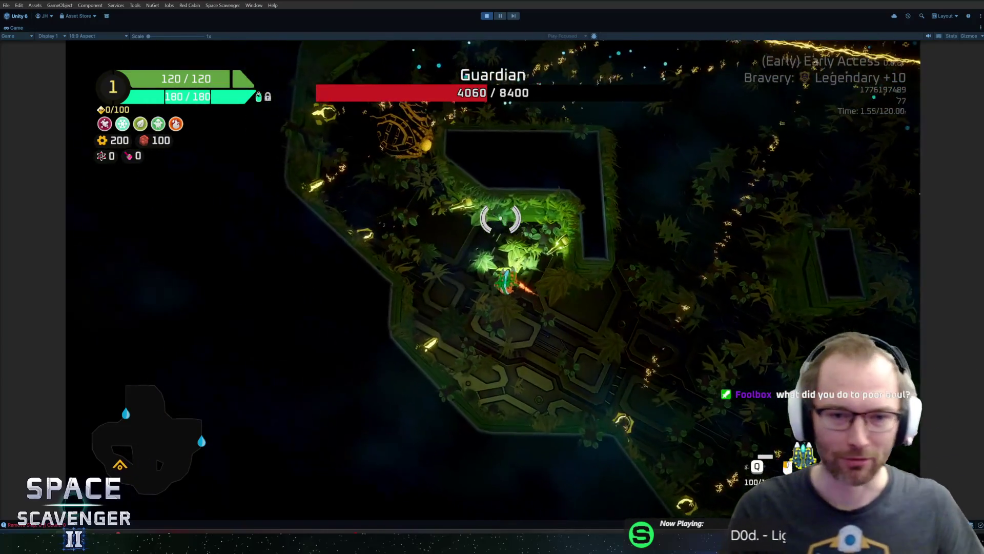
pyautogui.press('d')
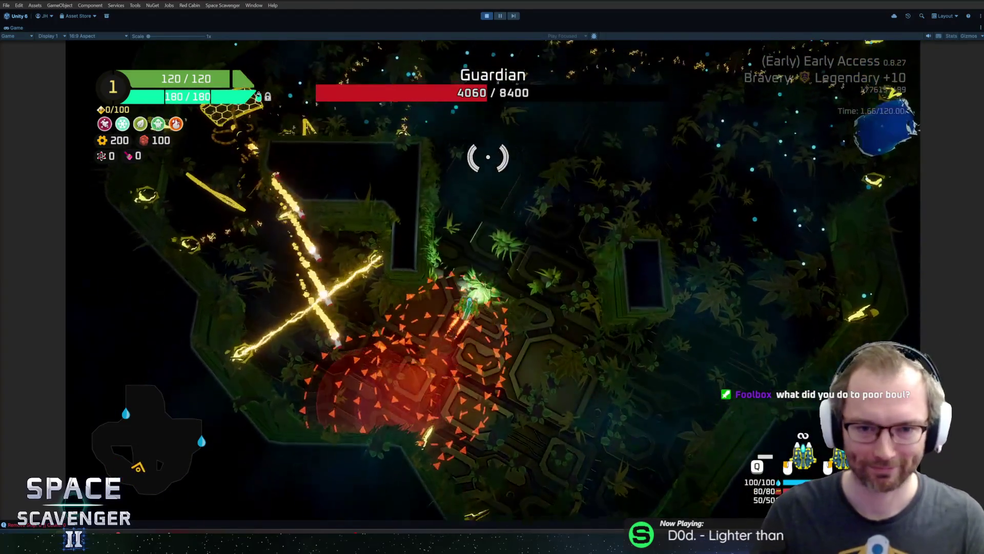
pyautogui.hotkey('w', 'd')
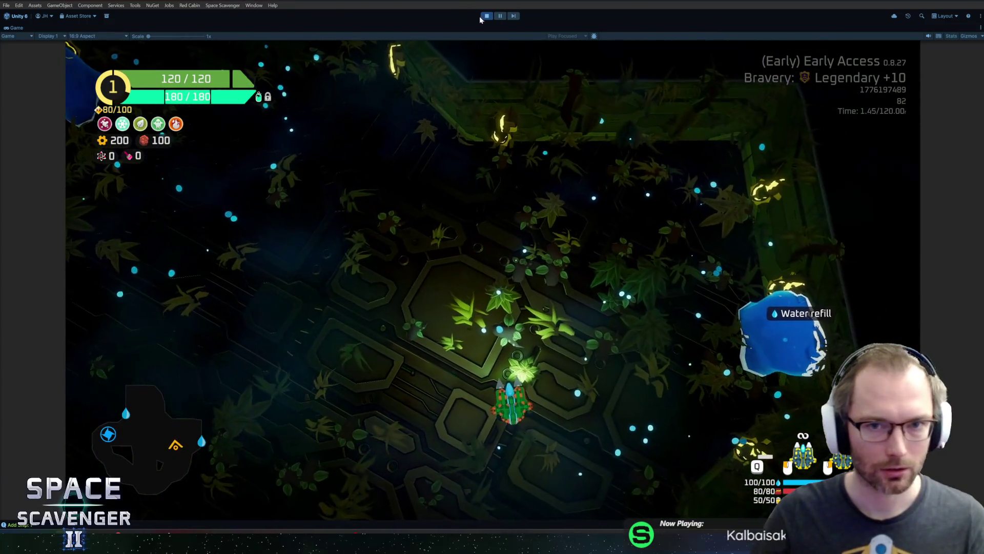
pyautogui.click(487, 16)
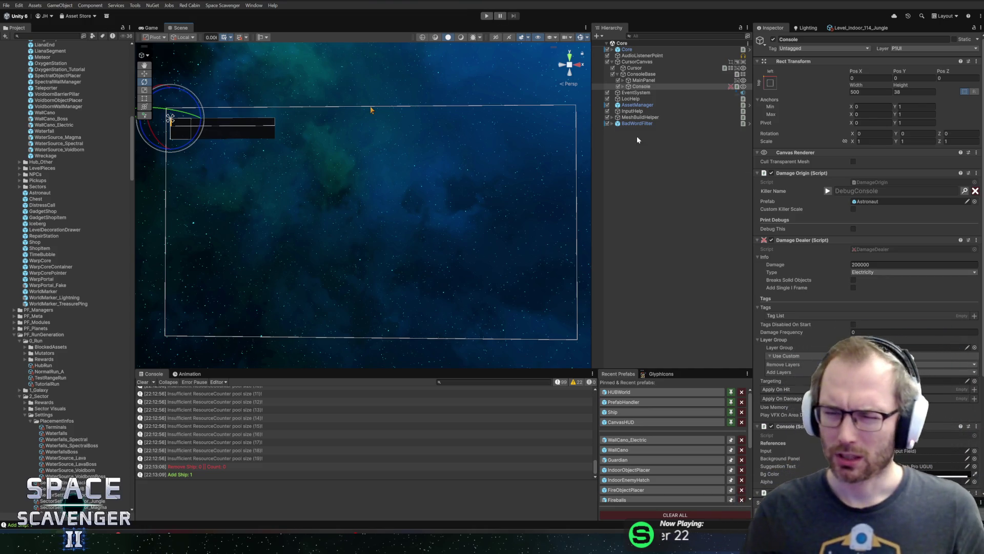
# - Start play mode again from the toolbar
pyautogui.click(489, 16)
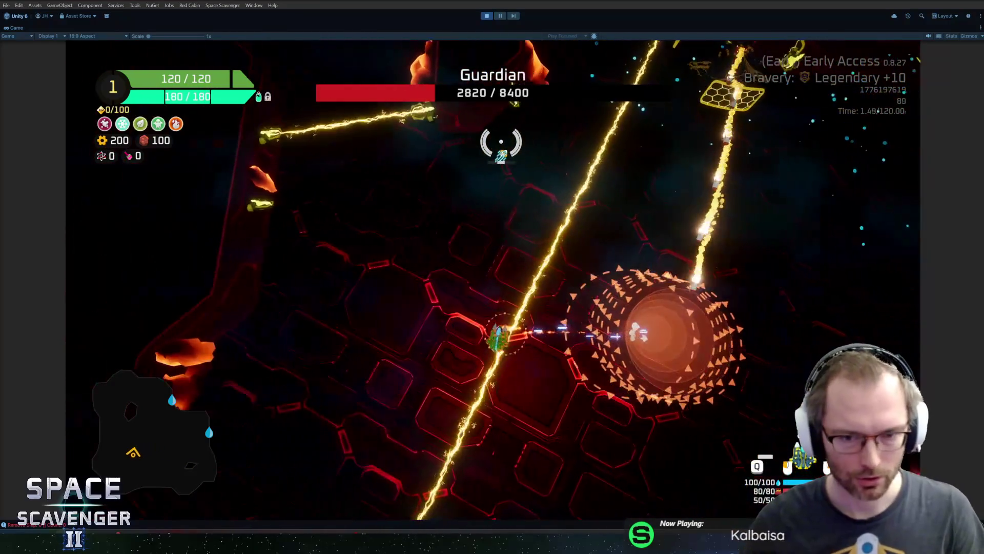
# - Open the in-game command console
pyautogui.press('`')
# - Recall and run the 'ship invulnerable 1' console command
pyautogui.press('Up')
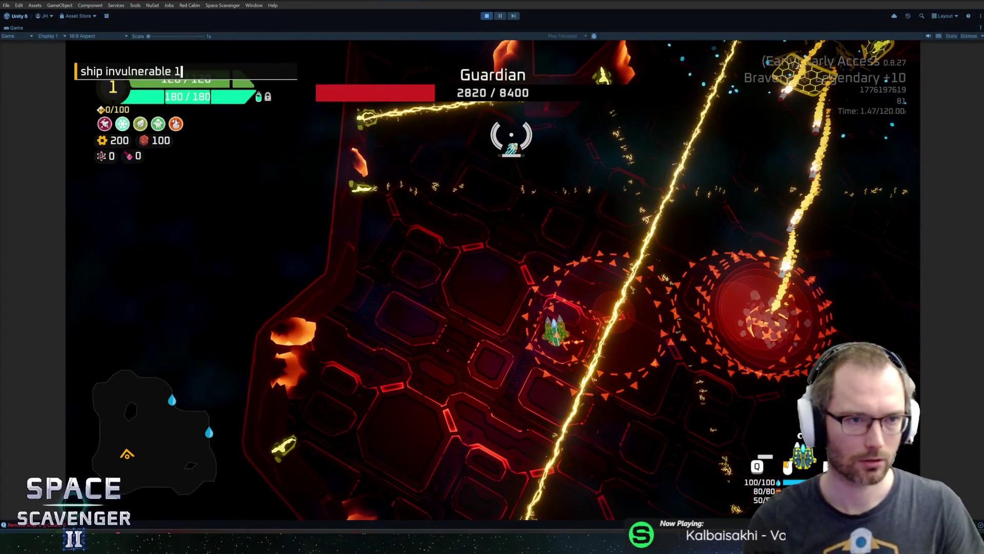
pyautogui.press('Return')
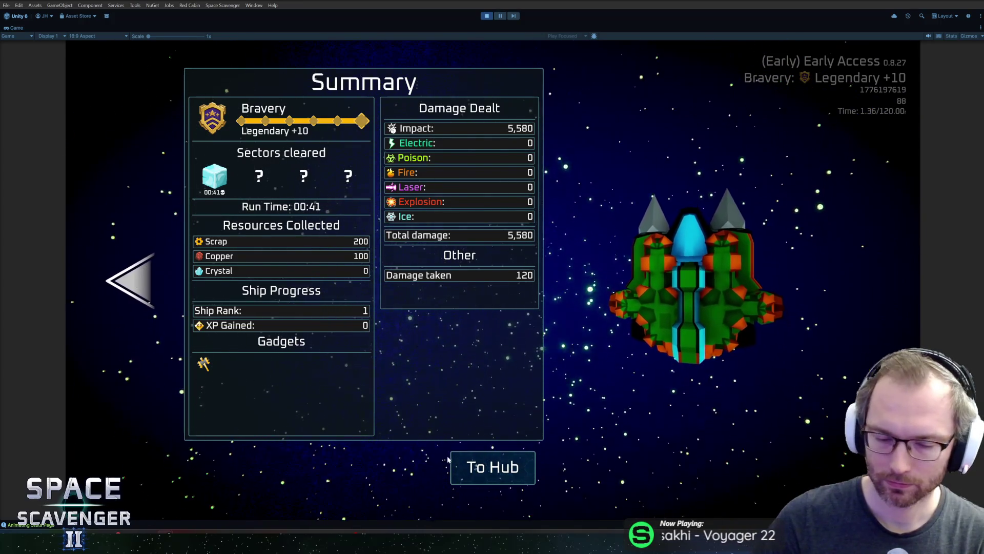
# - Leave the run summary for the hub, restore the editor layout, and enlarge the Console panel
pyautogui.click(487, 472)
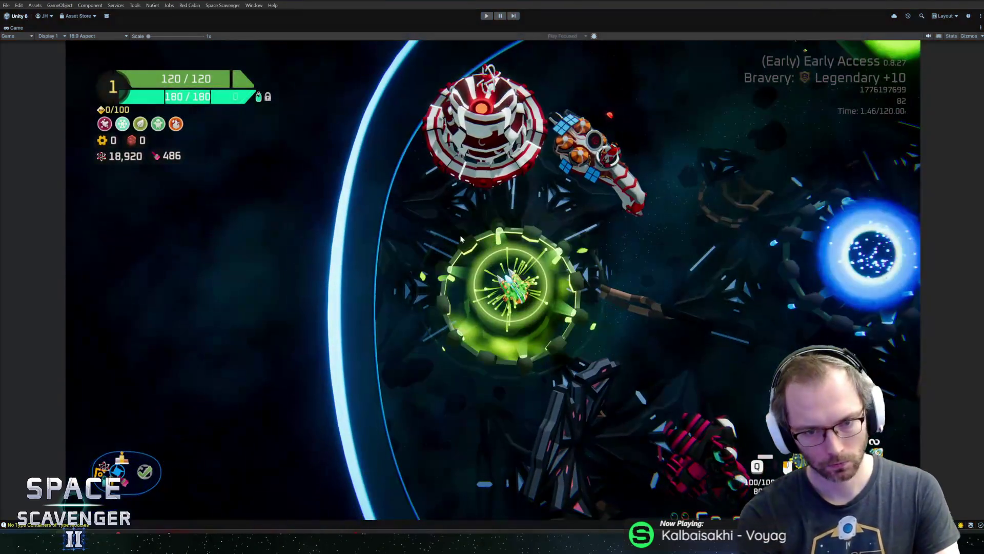
pyautogui.hotkey('ctrl', '1')
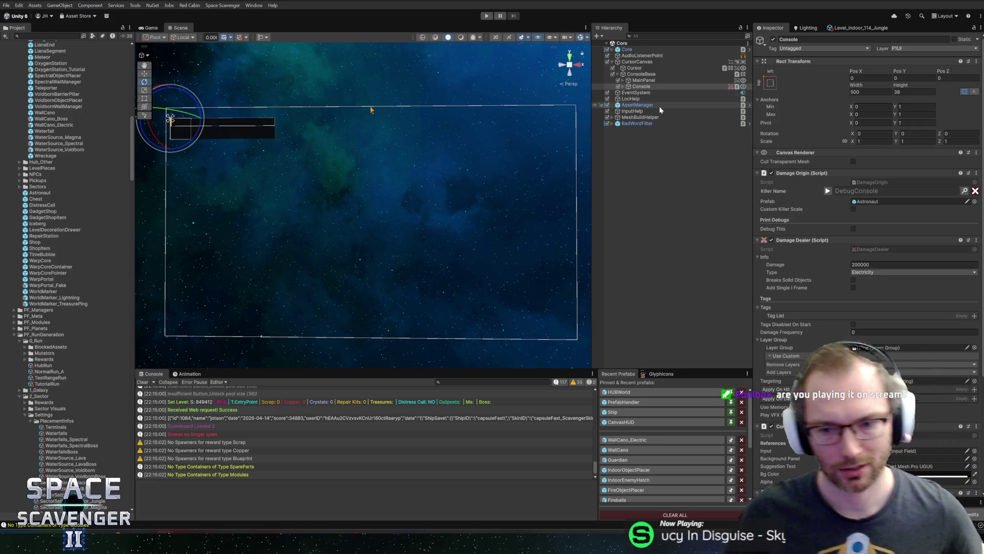
pyautogui.moveTo(513, 367); pyautogui.dragTo(510, 346)
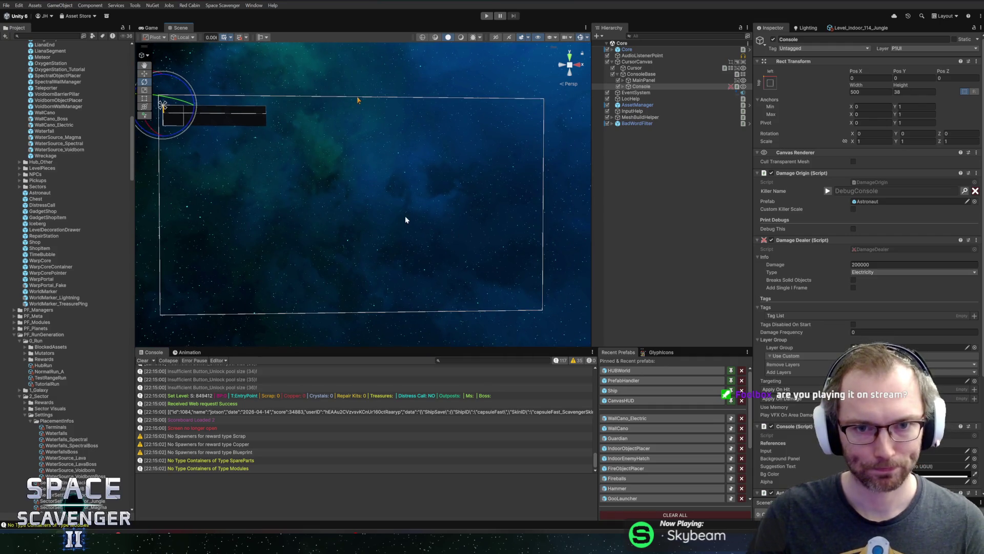
# - View the canvas face-on from the Back axis and switch to the Move tool
pyautogui.click(560, 65)
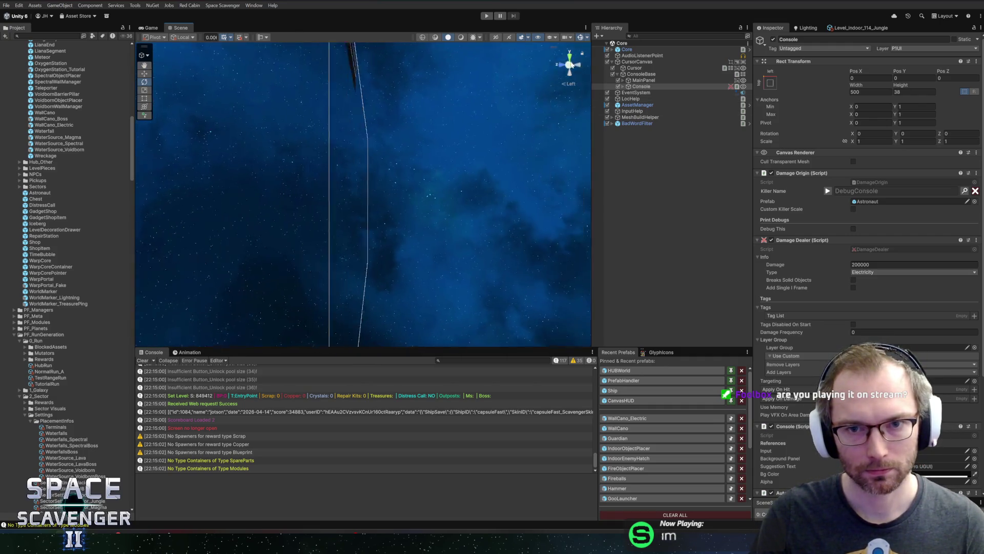
pyautogui.click(581, 64)
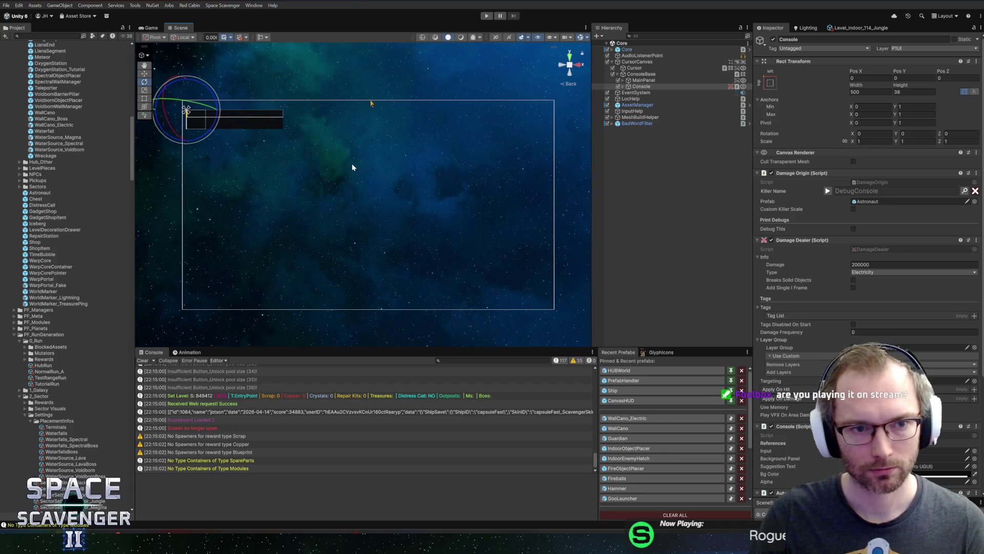
pyautogui.press('w')
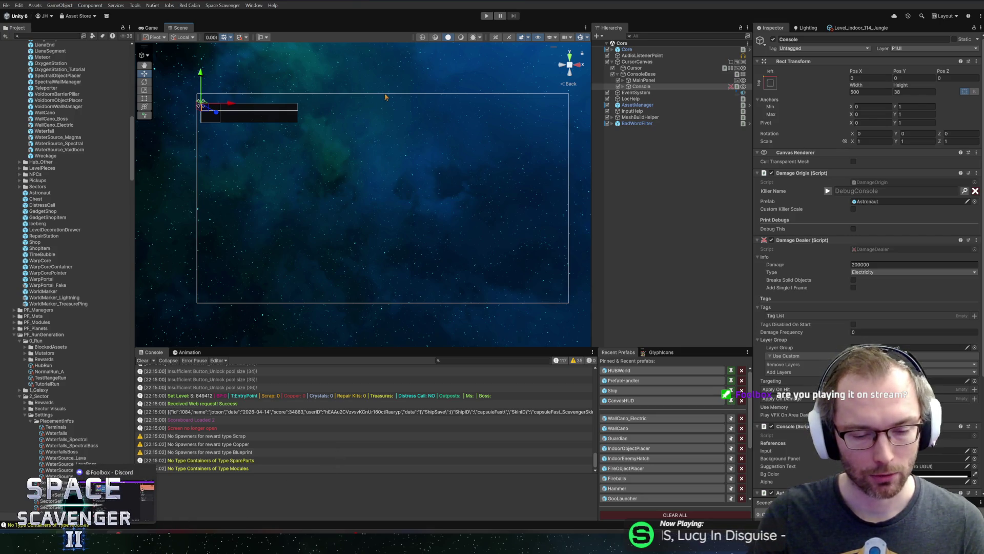
# - Close a background window preview and bring the Steam library to the front
pyautogui.moveTo(334, 532)
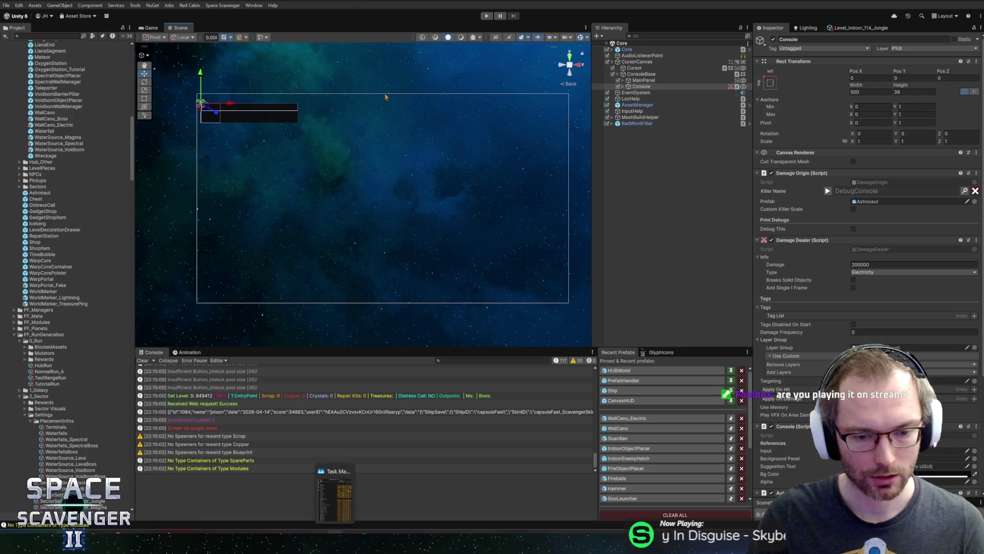
pyautogui.click(348, 470)
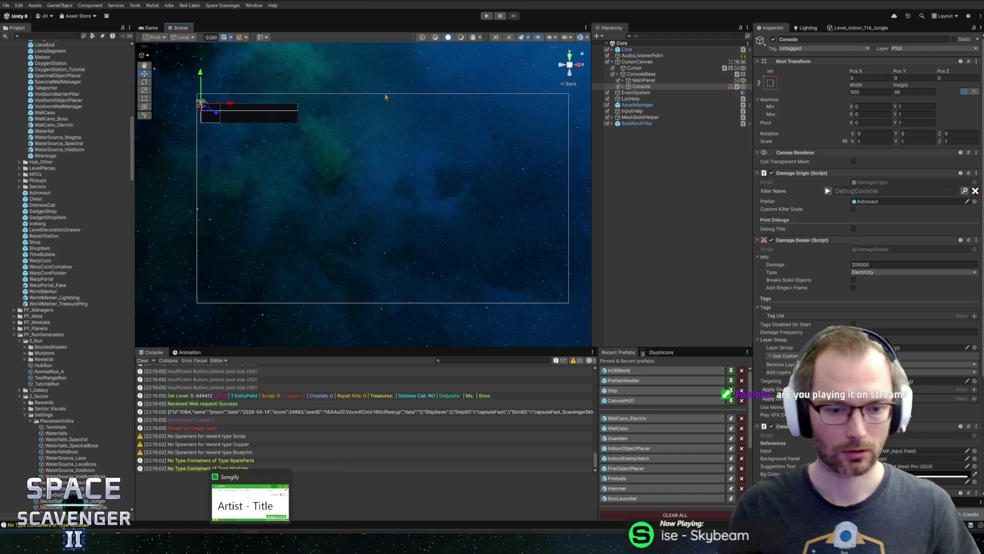
pyautogui.click(272, 492)
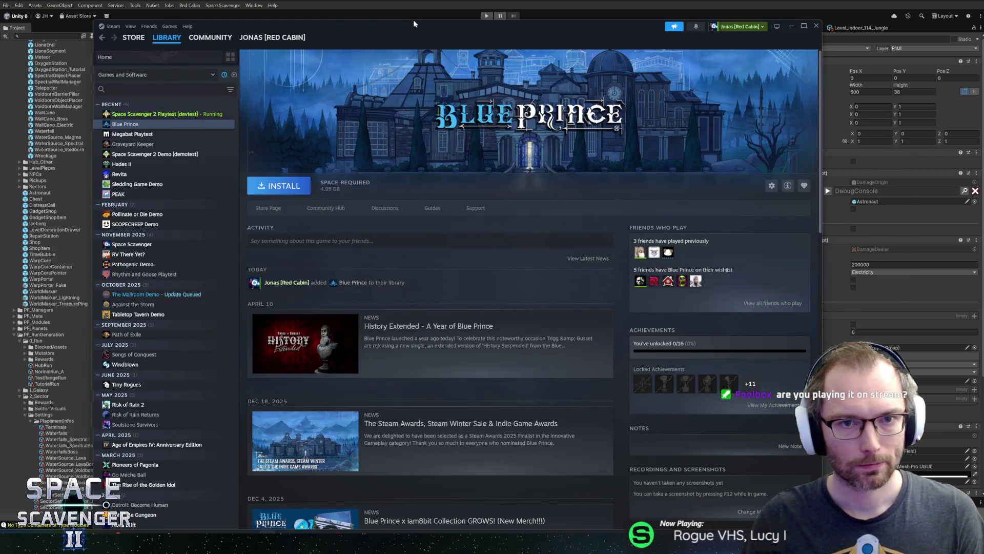
# - Move the Steam window out of the way and switch to Wallcano.cs in Rider
pyautogui.moveTo(413, 20); pyautogui.dragTo(435, 54)
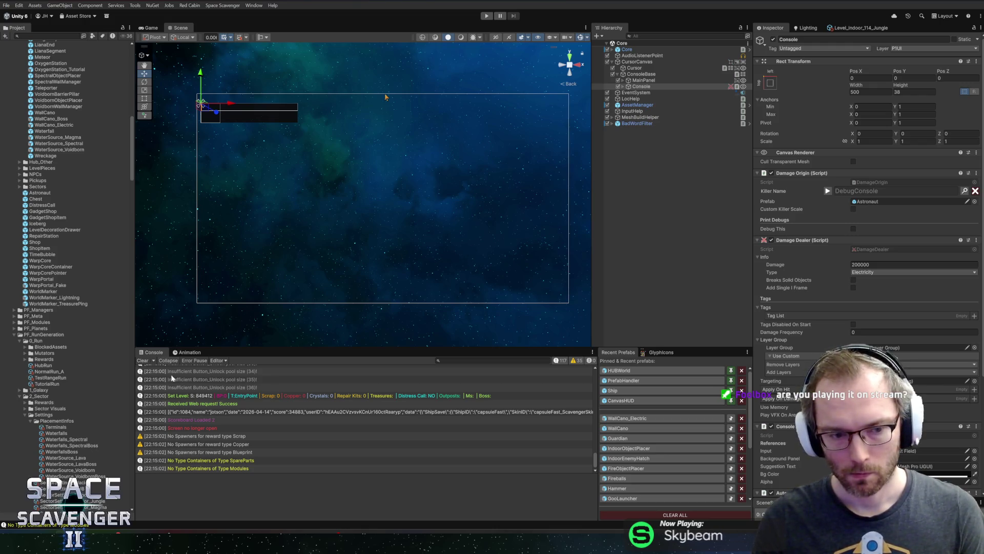
pyautogui.hotkey('alt', 'Tab')
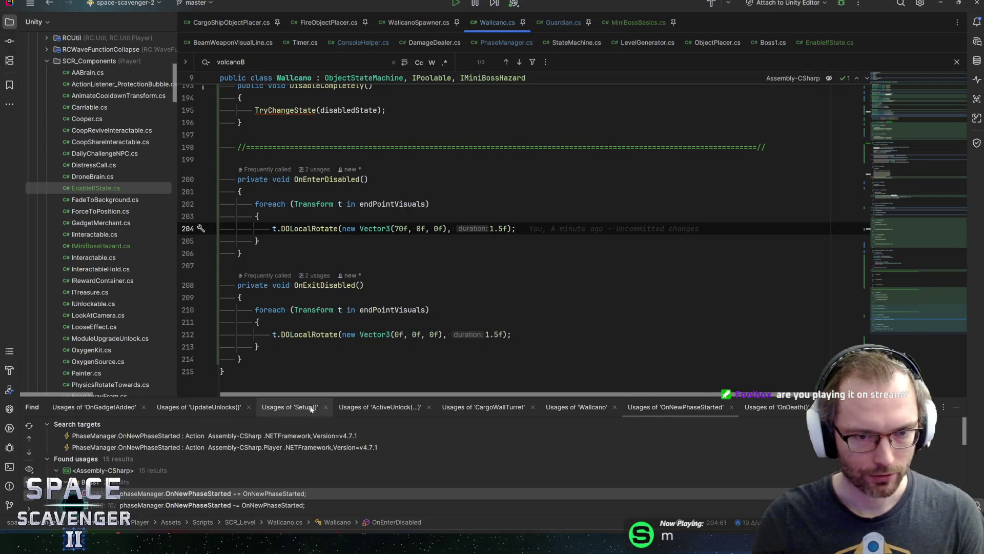
pyautogui.click(281, 228)
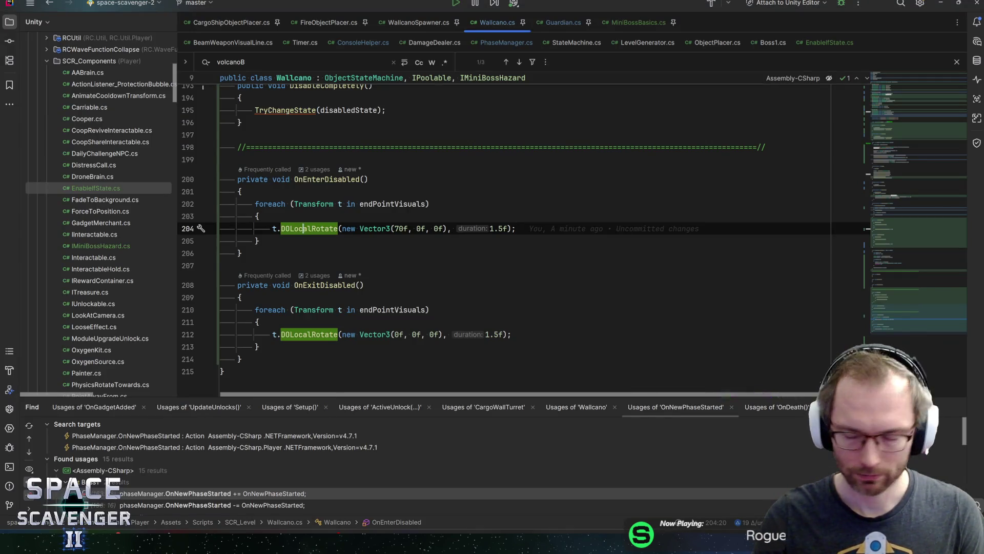
pyautogui.click(259, 240)
pyautogui.hotkey('alt', 'Tab')
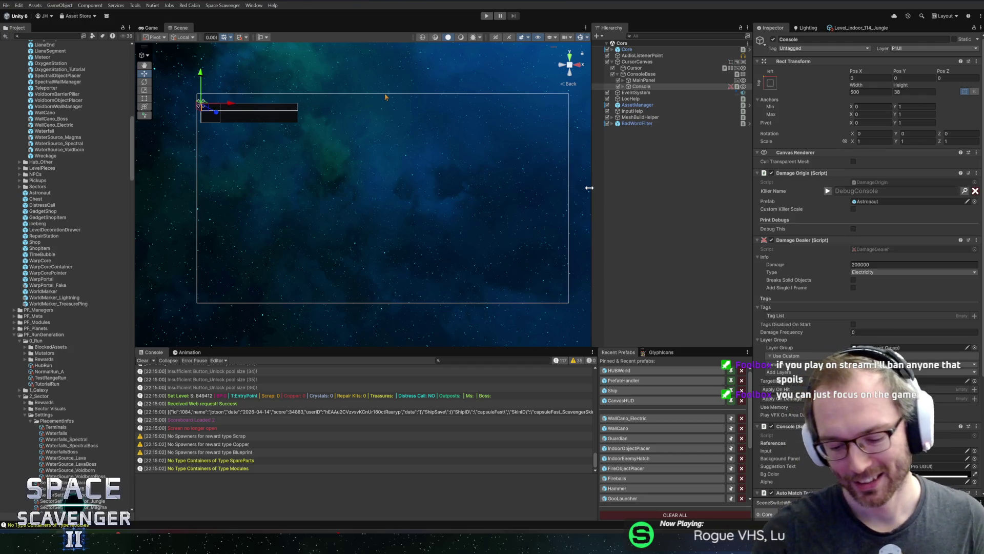
pyautogui.moveTo(407, 152)
pyautogui.mouseDown()
pyautogui.moveTo(343, 158)
pyautogui.moveTo(361, 171)
pyautogui.mouseUp()
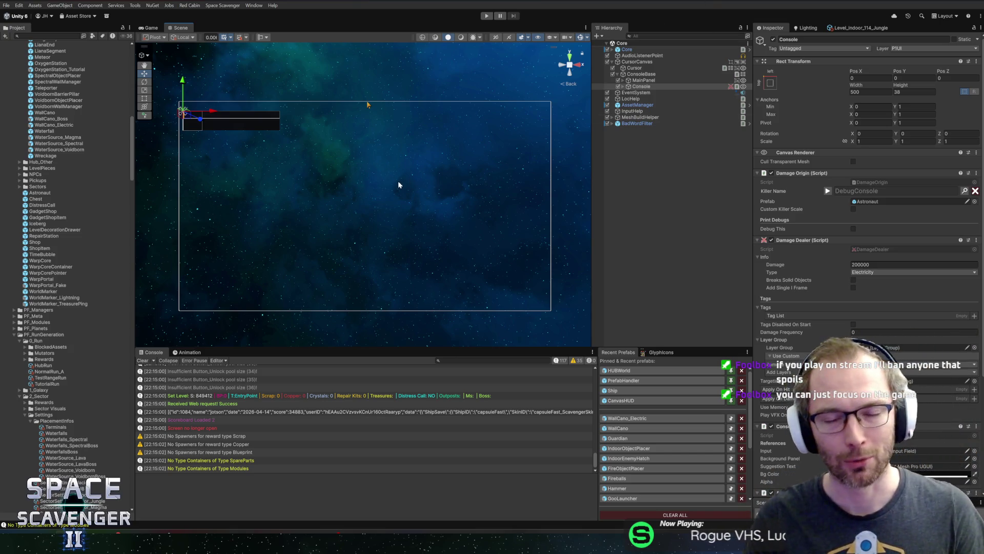
pyautogui.moveTo(399, 184); pyautogui.dragTo(407, 186)
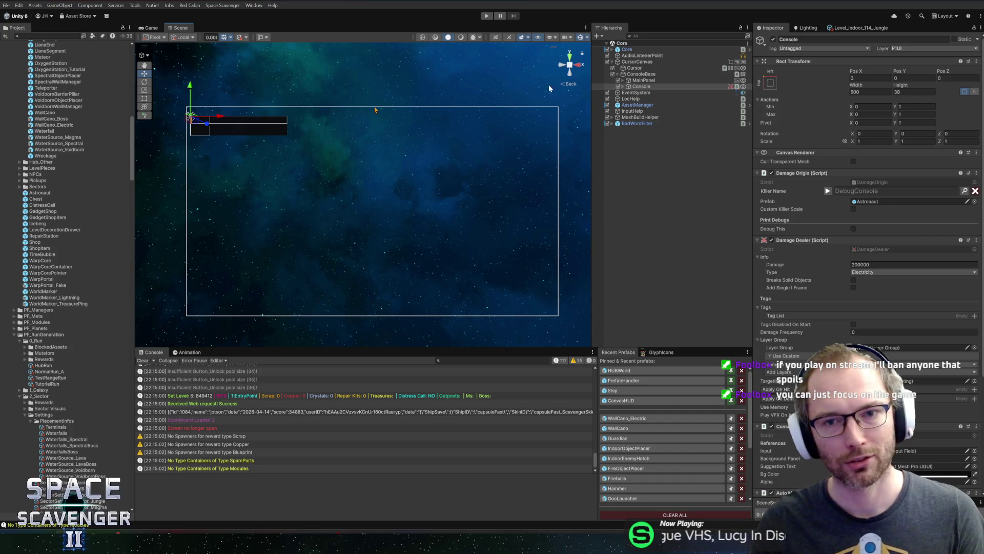
pyautogui.scroll(3, 570, 70)
pyautogui.scroll(-2, 571, 69)
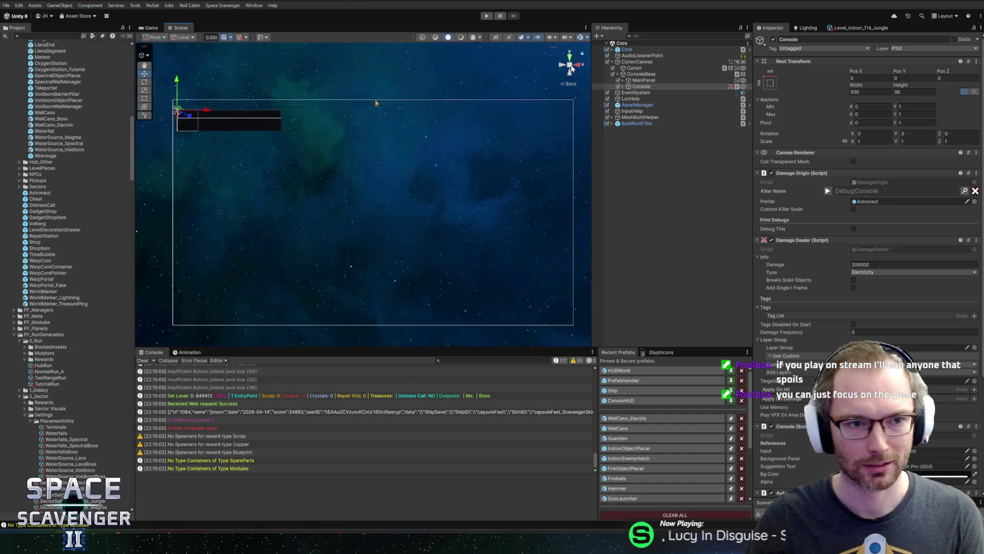
pyautogui.scroll(-1, 519, 97)
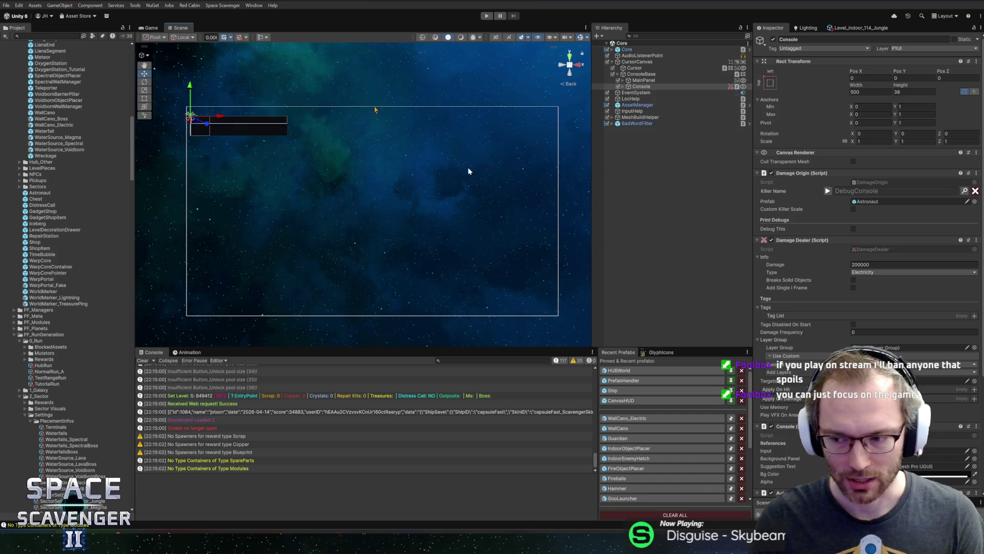
pyautogui.scroll(-1, 472, 180)
pyautogui.moveTo(458, 204); pyautogui.dragTo(463, 205)
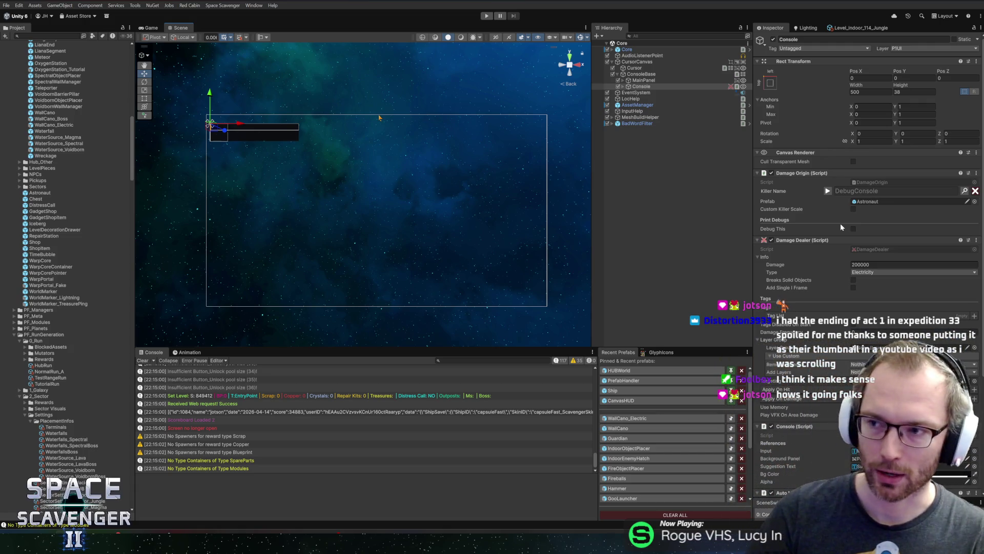
pyautogui.scroll(2, 423, 184)
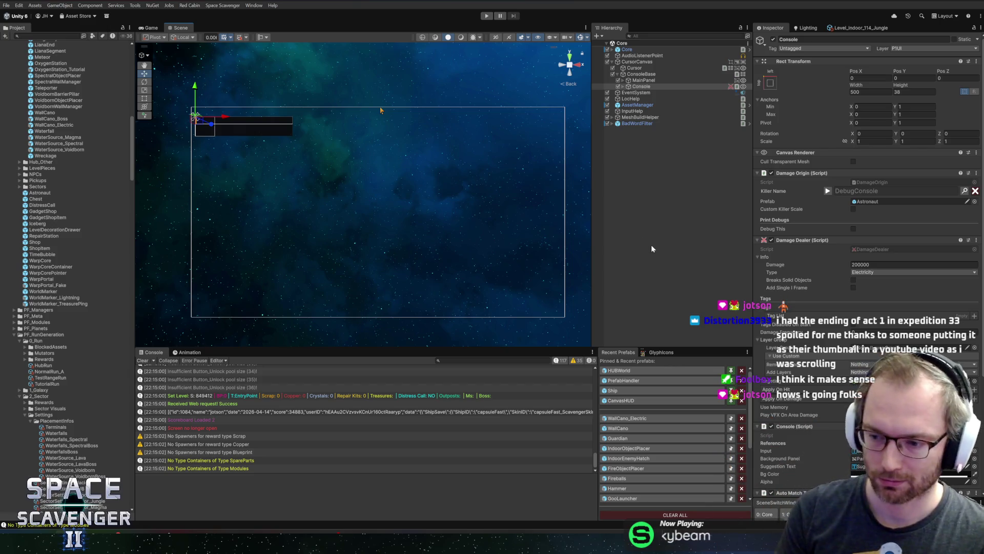
# - Resize the console log and scene view panels and scroll to the Console's 200000 Electricity Damage Dealer
pyautogui.moveTo(430, 191)
pyautogui.mouseDown()
pyautogui.moveTo(404, 184)
pyautogui.moveTo(418, 181)
pyautogui.mouseUp()
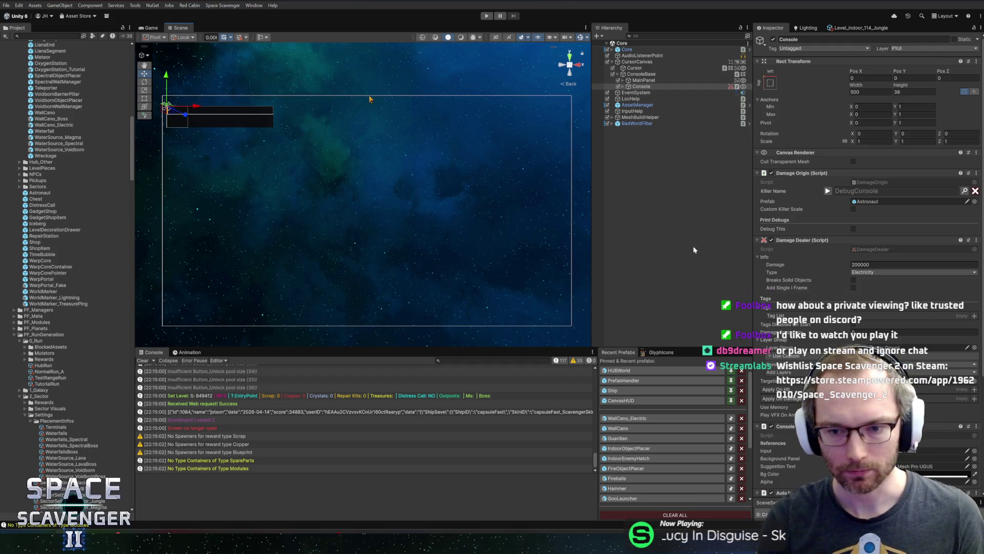
pyautogui.moveTo(530, 348); pyautogui.dragTo(535, 340)
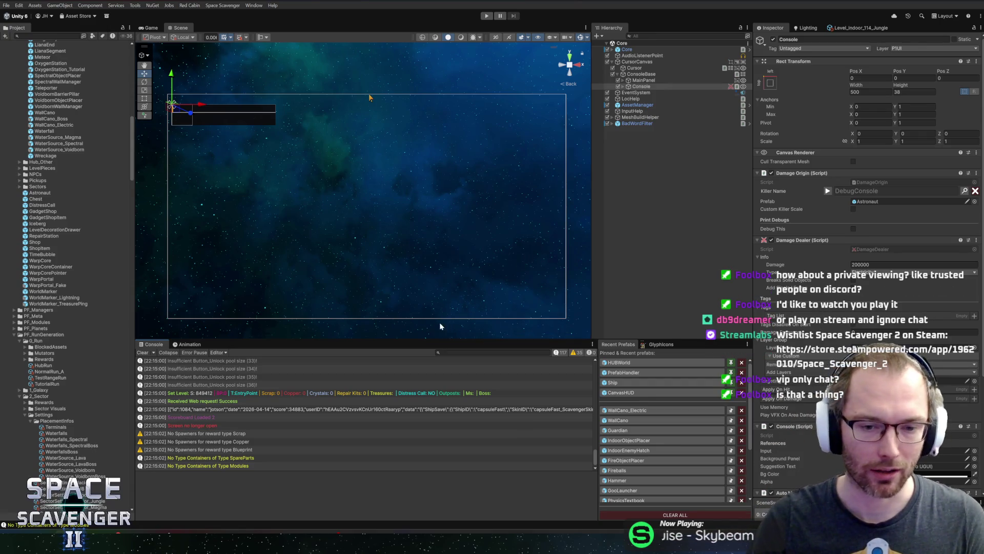
pyautogui.moveTo(420, 337); pyautogui.dragTo(420, 340)
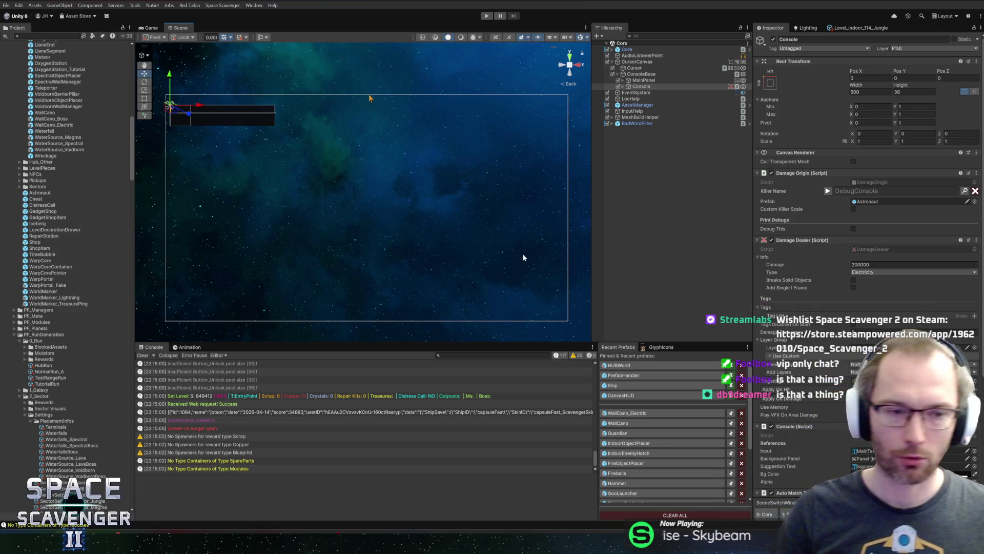
pyautogui.hotkey('ctrl', 'f')
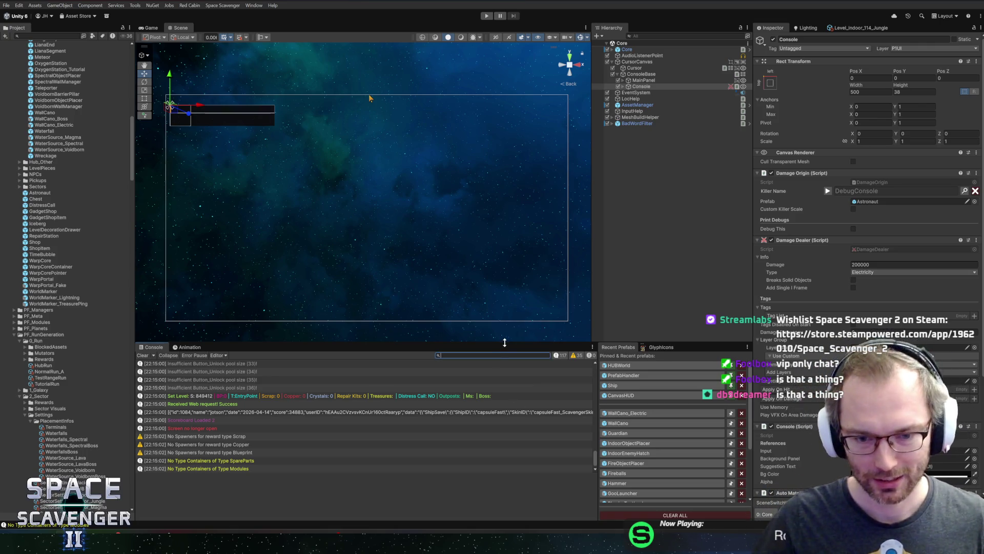
pyautogui.moveTo(503, 340); pyautogui.dragTo(509, 347)
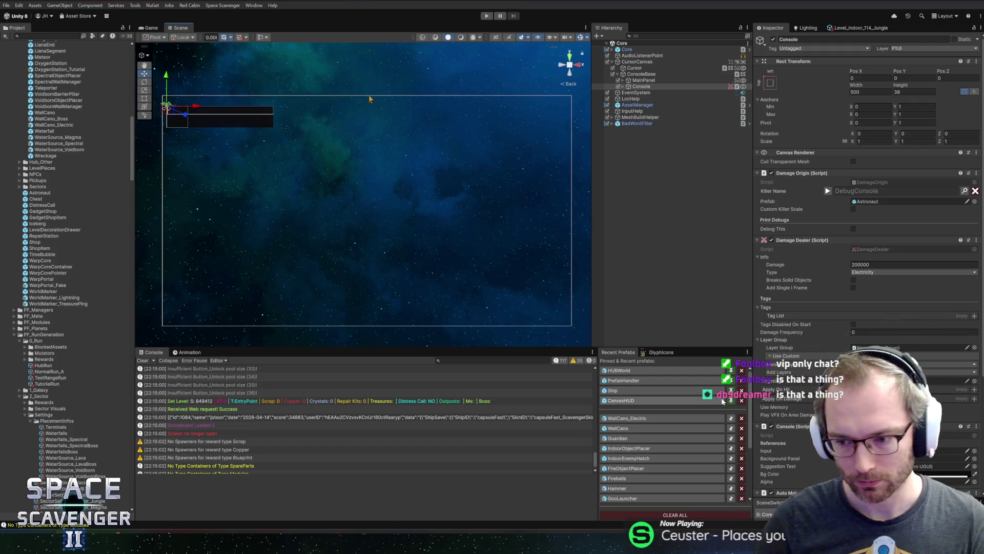
pyautogui.scroll(-1, 767, 399)
pyautogui.scroll(-3, 767, 399)
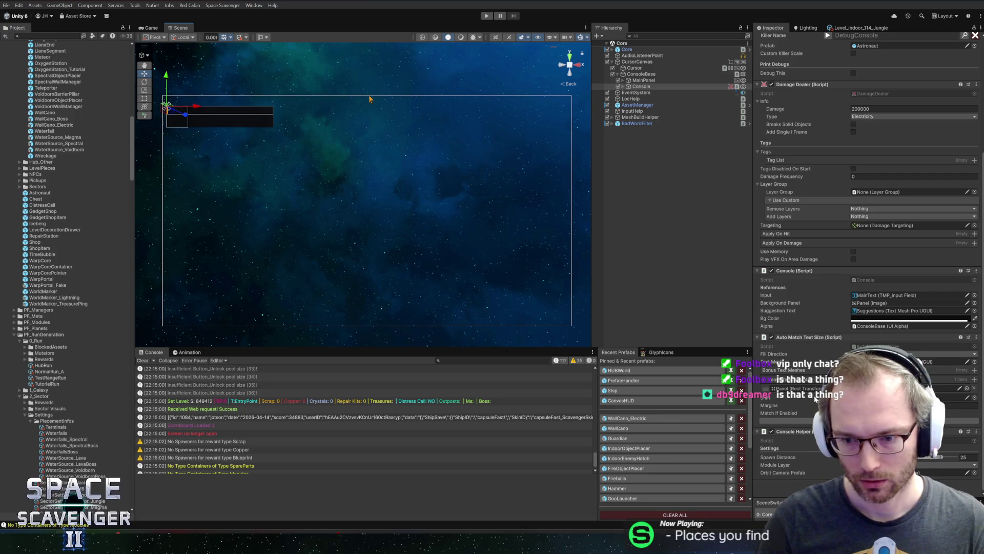
pyautogui.scroll(4, 815, 399)
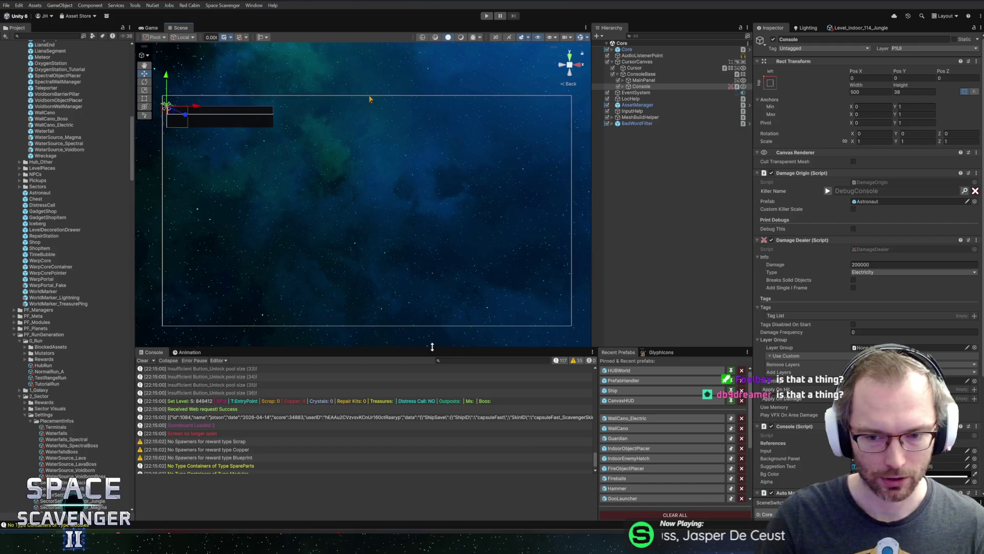
# - Change the turret-or-zapper threshold on line 22 of CargoShipObjectPlacer.cs to 0.5f and save
pyautogui.hotkey('alt', 'Tab')
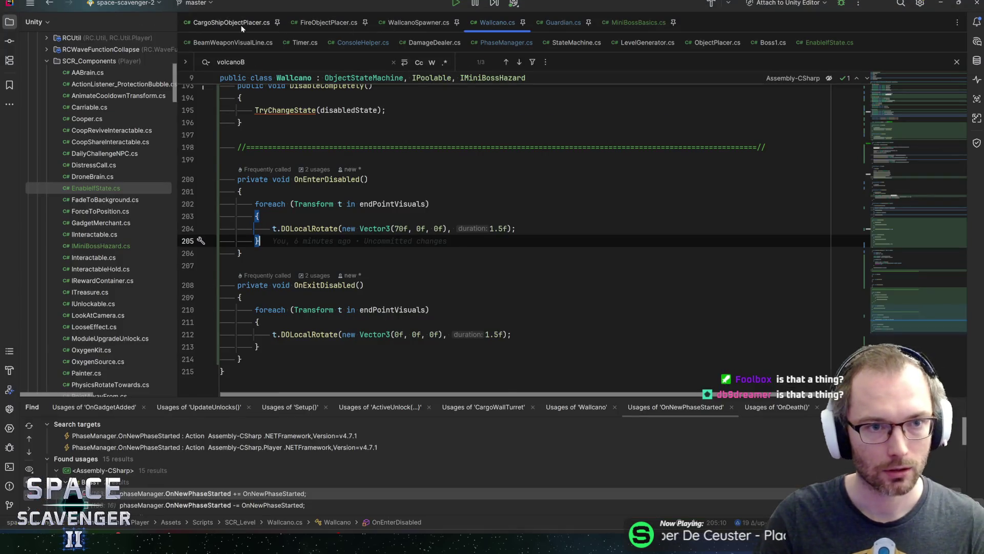
pyautogui.click(241, 23)
pyautogui.click(329, 169)
pyautogui.press('Right')
pyautogui.press('Right')
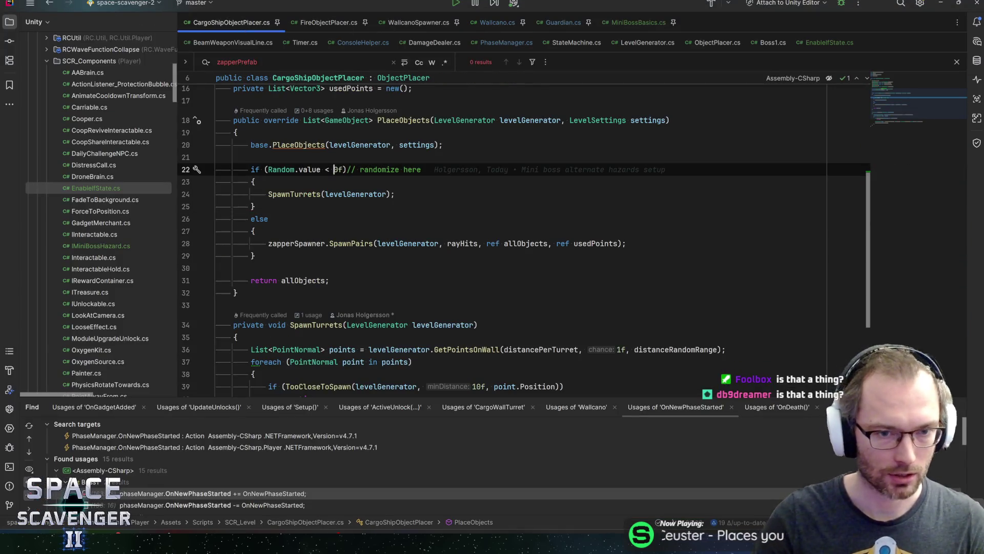
pyautogui.write('.5')
pyautogui.press('End')
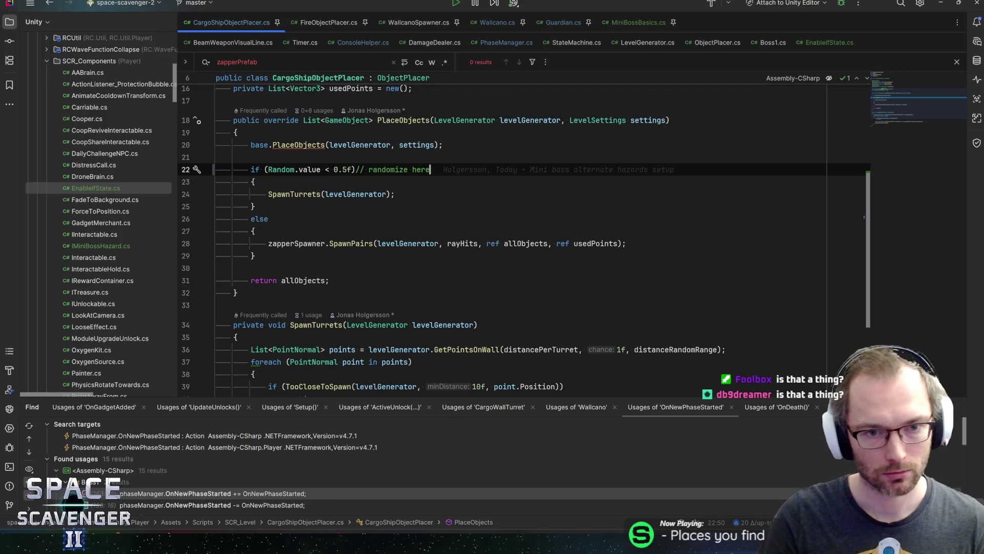
pyautogui.hotkey('ctrl', 's')
# - Delete the leftover '// randomize here' comment and move down to the SpawnPairs call
pyautogui.scroll(3, 513, 230)
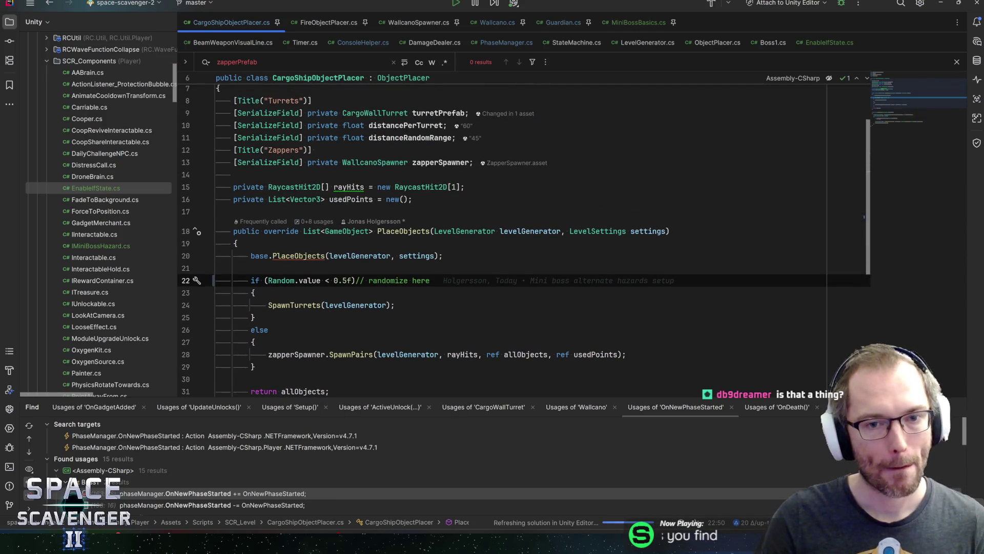
pyautogui.hotkey('ctrl', 'Left')
pyautogui.hotkey('ctrl', 'Left')
pyautogui.hotkey('ctrl', 'Left')
pyautogui.hotkey('shift', 'End')
pyautogui.press('Delete')
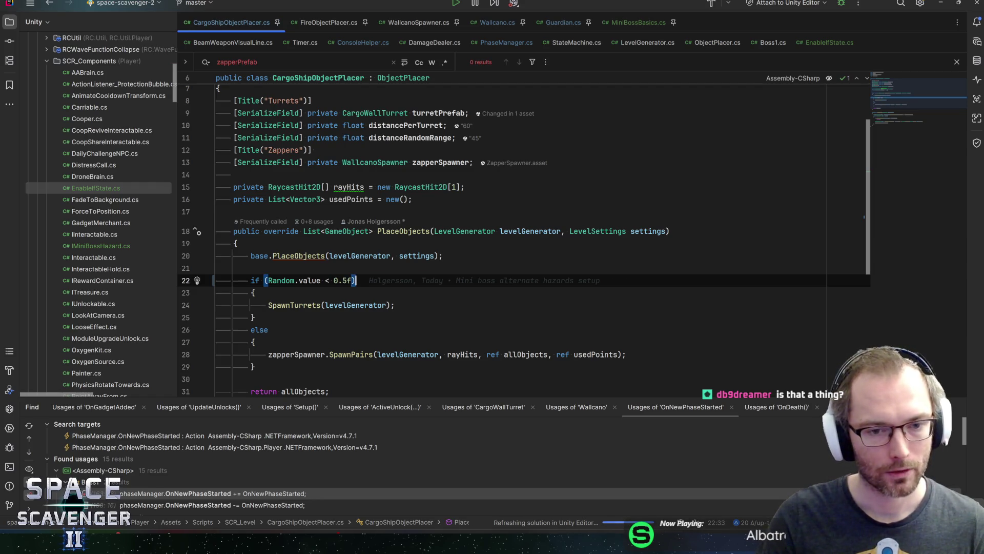
pyautogui.press('Down')
pyautogui.press('Down')
pyautogui.press('End')
pyautogui.press('Down')
pyautogui.press('Down')
pyautogui.press('Down')
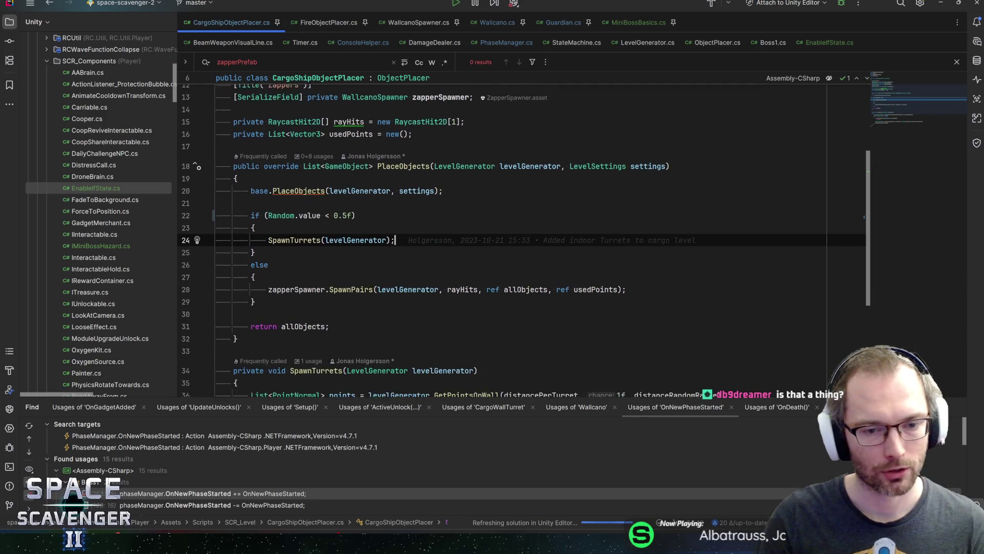
pyautogui.hotkey('ctrl', 'Left')
pyautogui.hotkey('ctrl', 'Left')
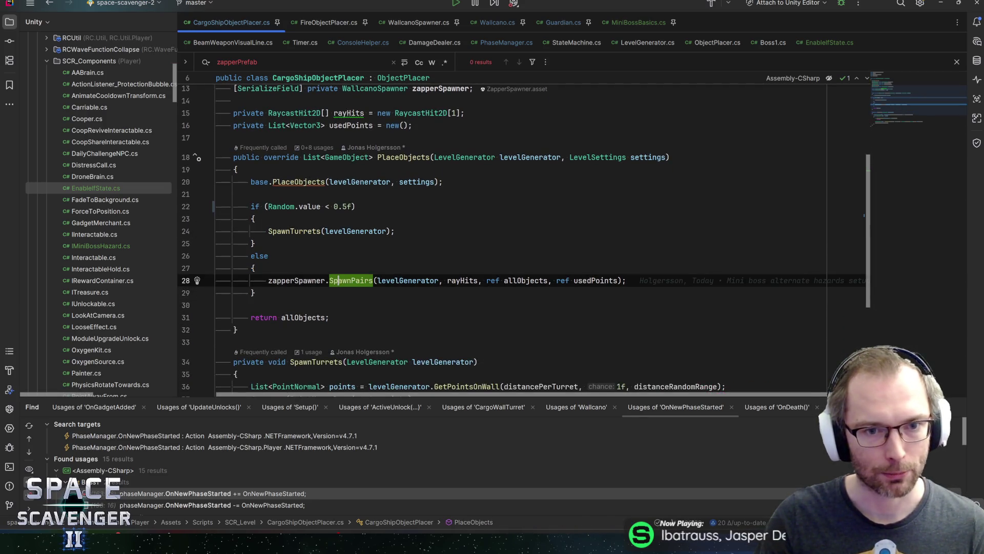
pyautogui.hotkey('alt', 'Tab')
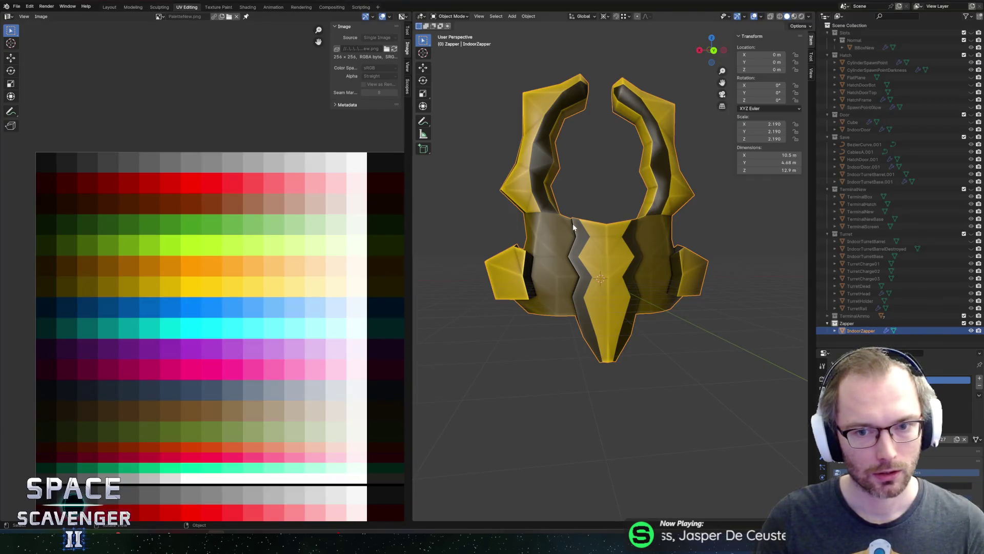
# - Move the Zapper's UV islands up one palette row from yellow to orange
pyautogui.press('Tab')
pyautogui.scroll(-1, 56, 254)
pyautogui.moveTo(56, 251)
pyautogui.mouseDown()
pyautogui.moveTo(205, 328)
pyautogui.moveTo(234, 328)
pyautogui.mouseUp()
pyautogui.press('g')
pyautogui.press('y')
pyautogui.click(249, 312)
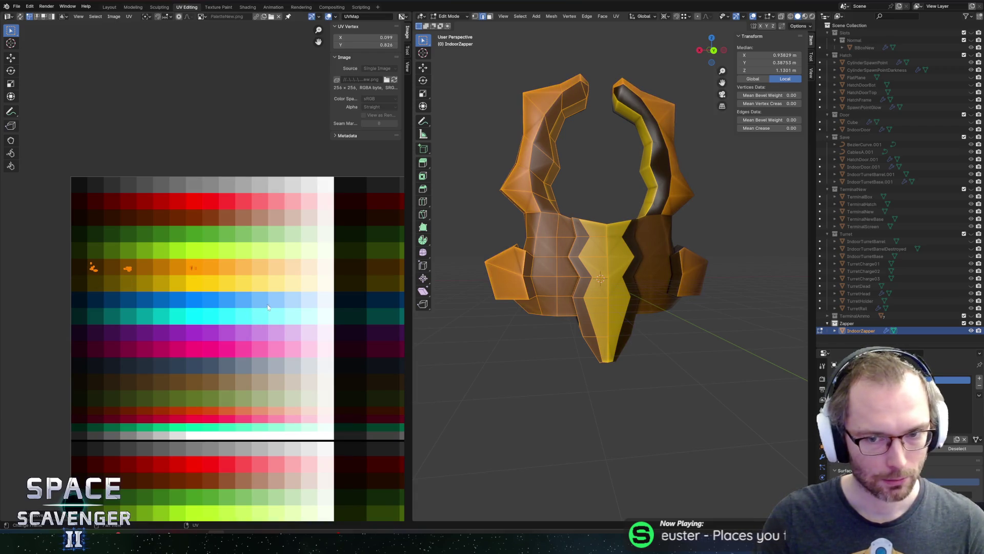
pyautogui.scroll(-2, 248, 312)
pyautogui.click(351, 285)
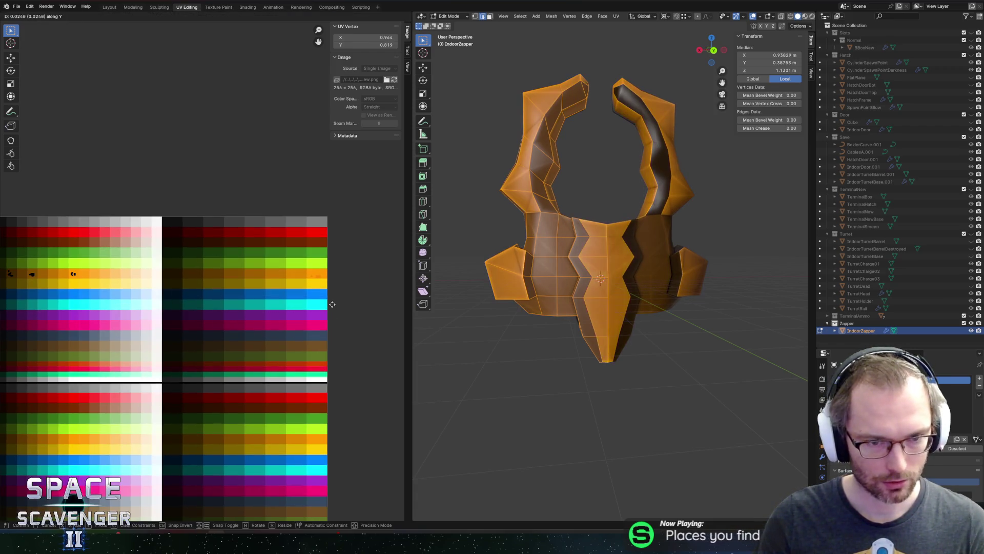
# - Export the Zapper as IndoorZapper.fbx and return to Unity
pyautogui.press('Tab')
pyautogui.hotkey('ctrl', 'e')
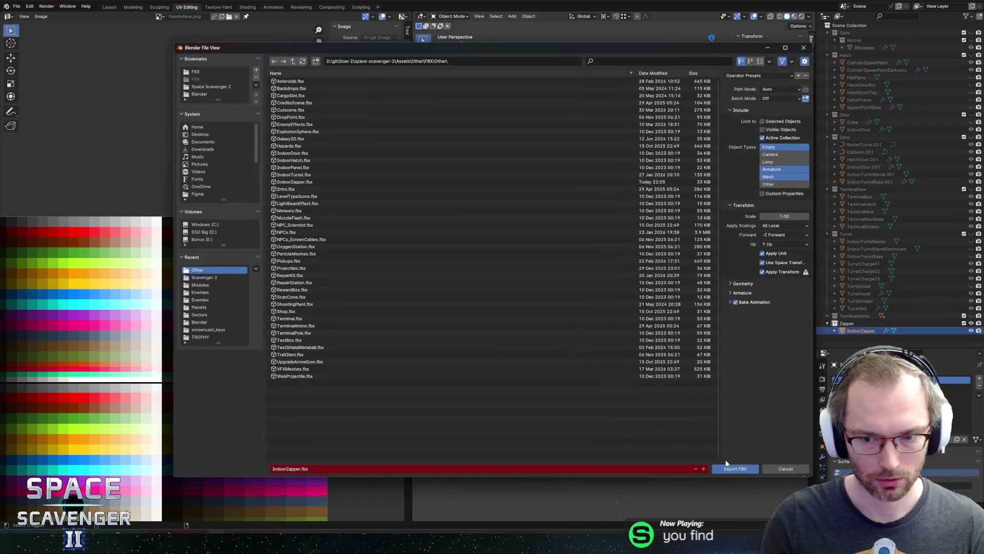
pyautogui.click(735, 467)
pyautogui.hotkey('alt', 'Tab')
pyautogui.press('Tab')
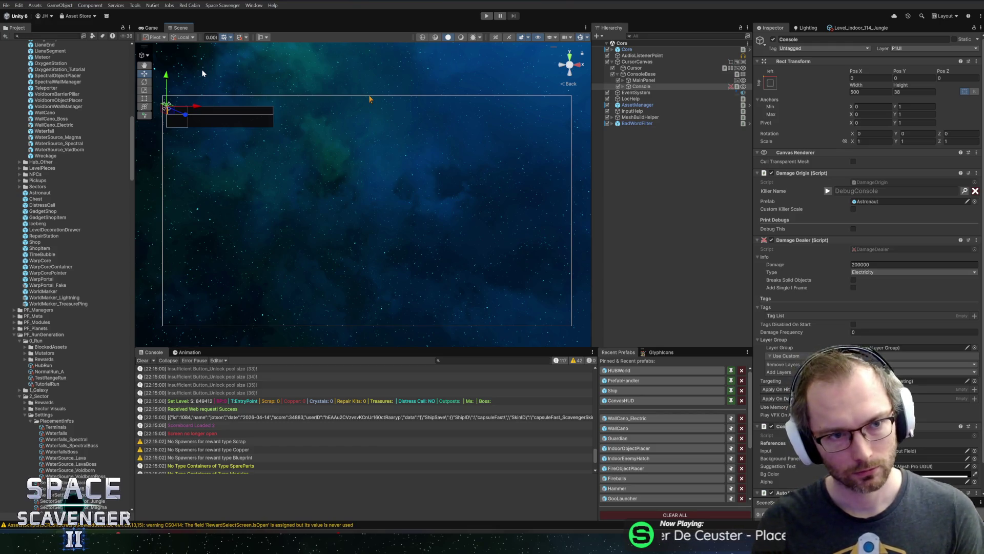
# - Start the game in a maximized Game view and run 'level regenerate all' in the debug console
pyautogui.hotkey('ctrl', 'p')
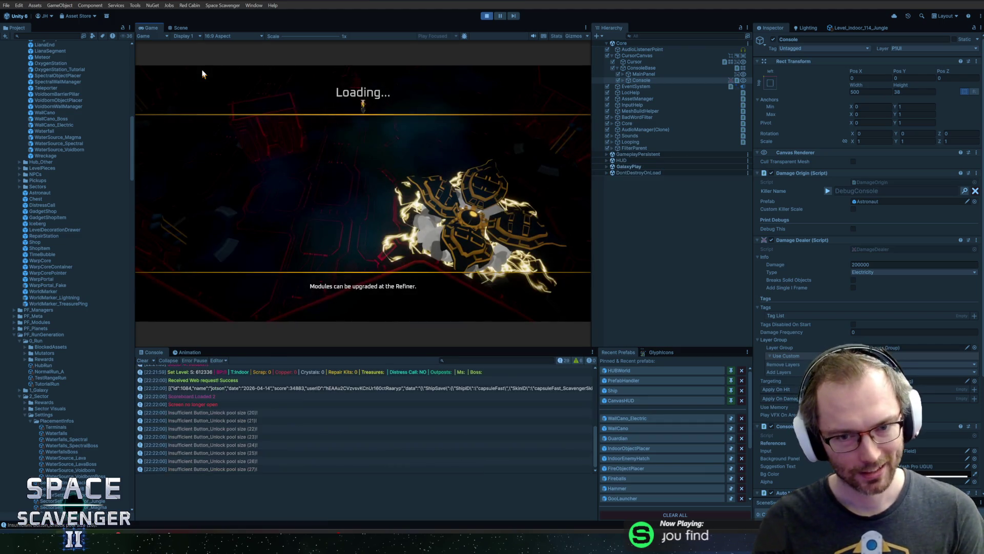
pyautogui.hotkey('shift', 'space')
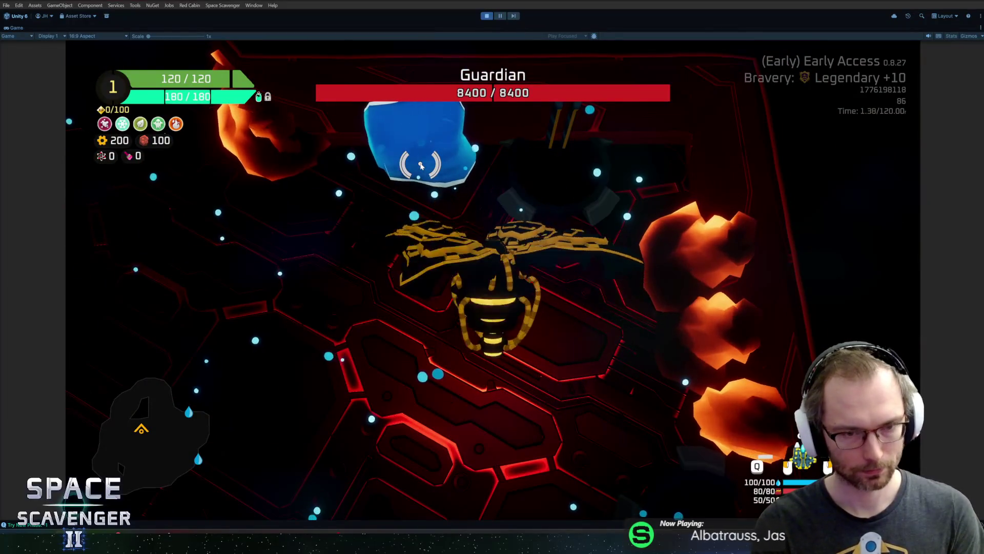
pyautogui.press('`')
pyautogui.write('level ')
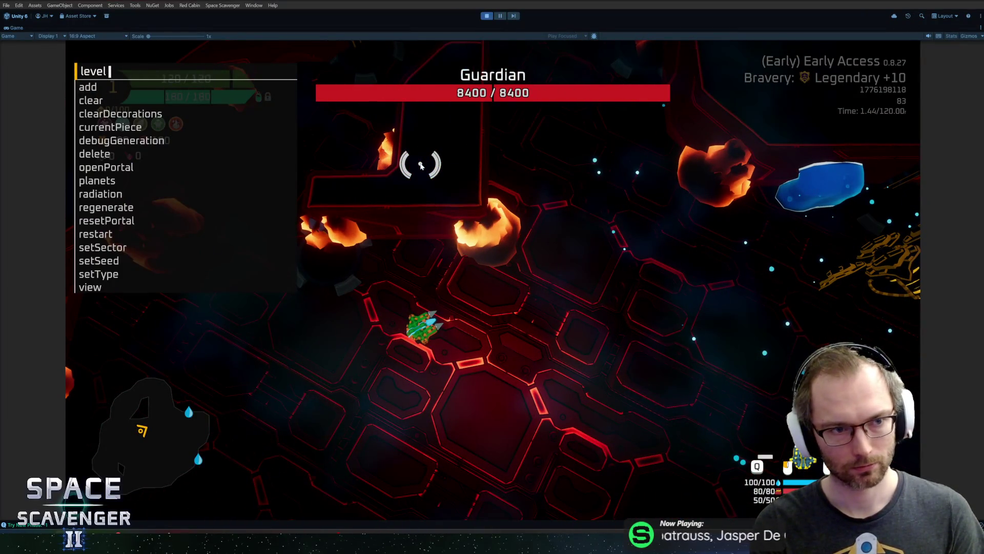
pyautogui.write('regenerate all')
pyautogui.press('Return')
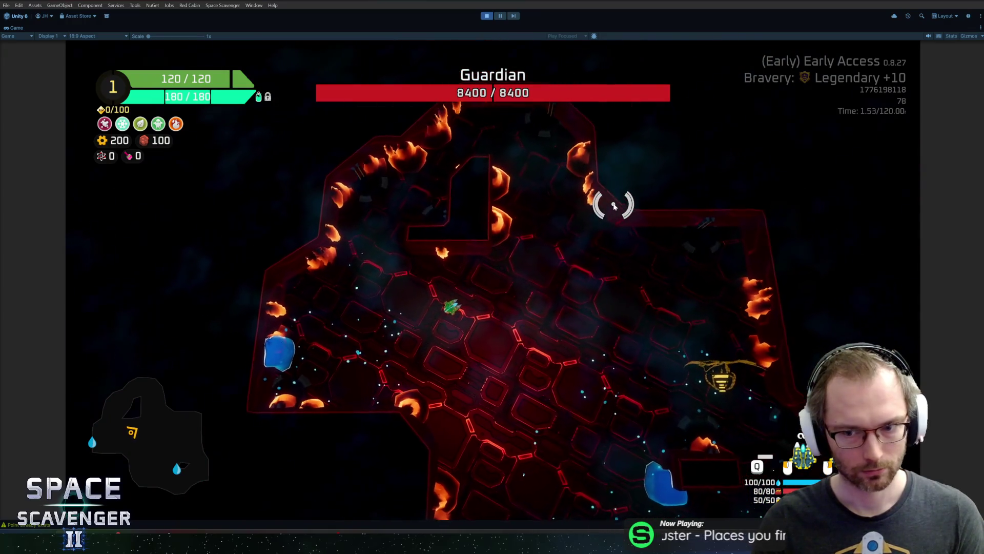
# - Regenerate the level twice more and fly the ship up through the arena to see the zappers
pyautogui.press('`')
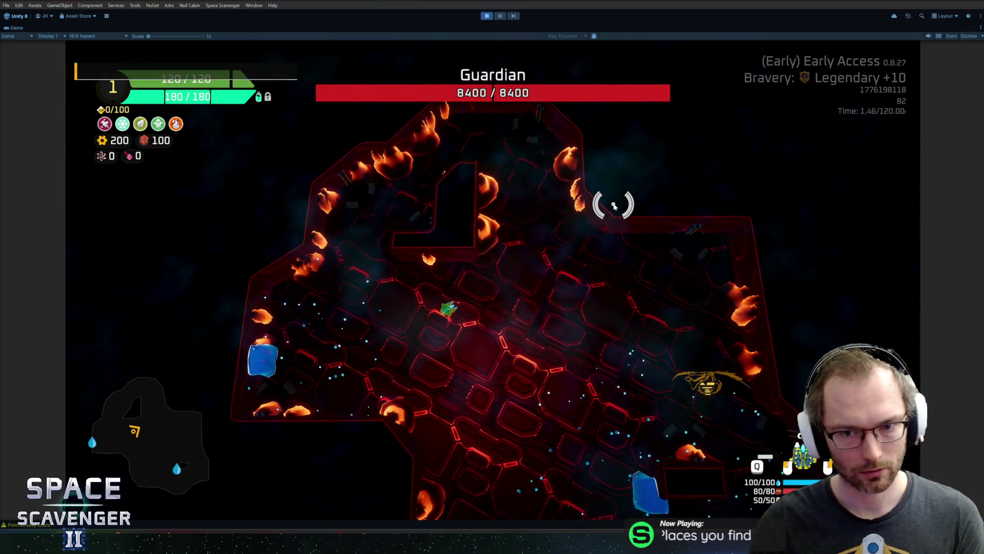
pyautogui.write('level regenerate all')
pyautogui.press('Return')
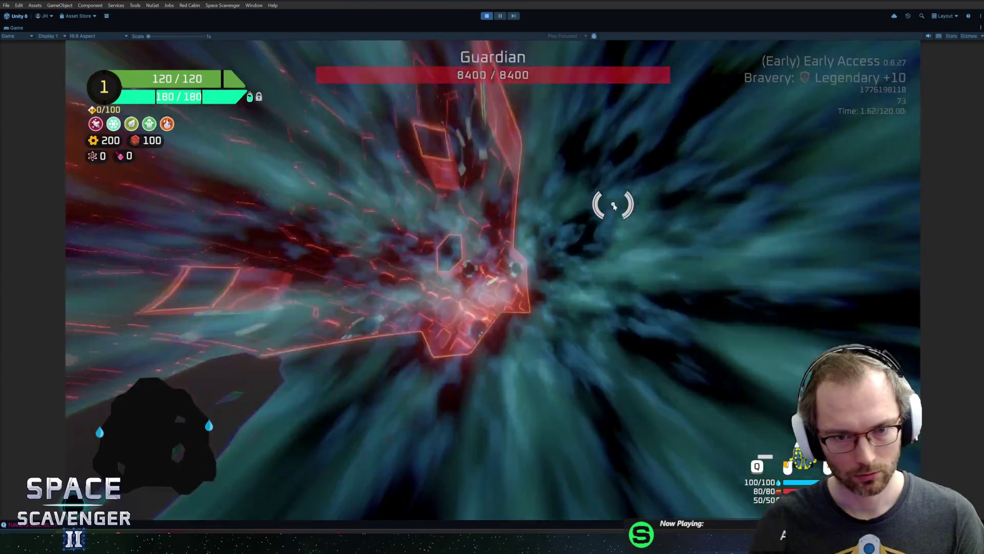
pyautogui.press('`')
pyautogui.write('level regenerate all')
pyautogui.press('Return')
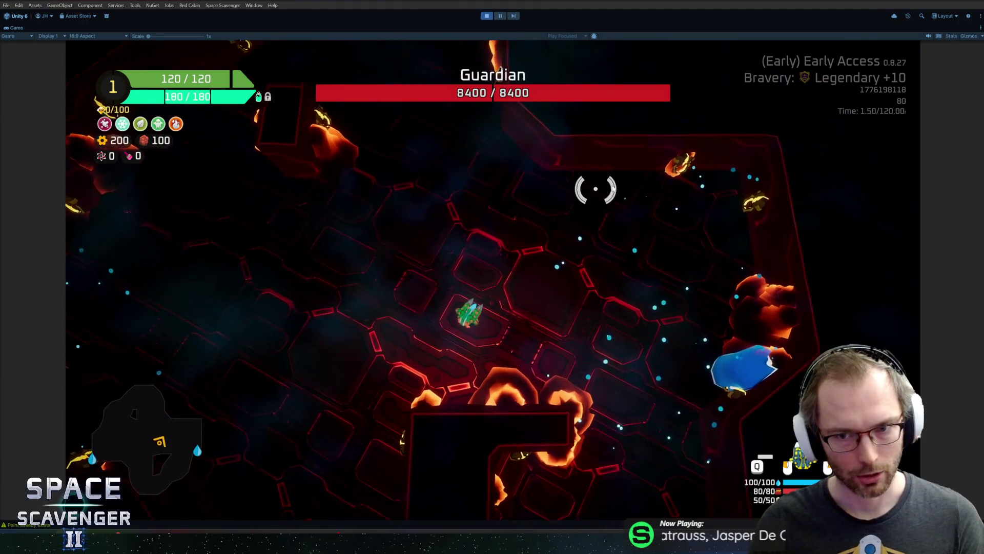
pyautogui.press('w')
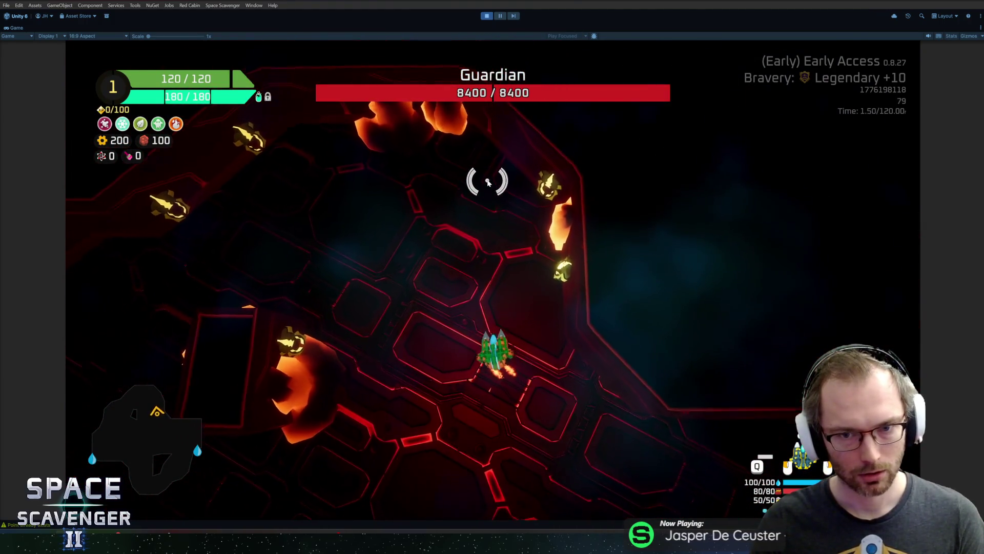
pyautogui.press('w')
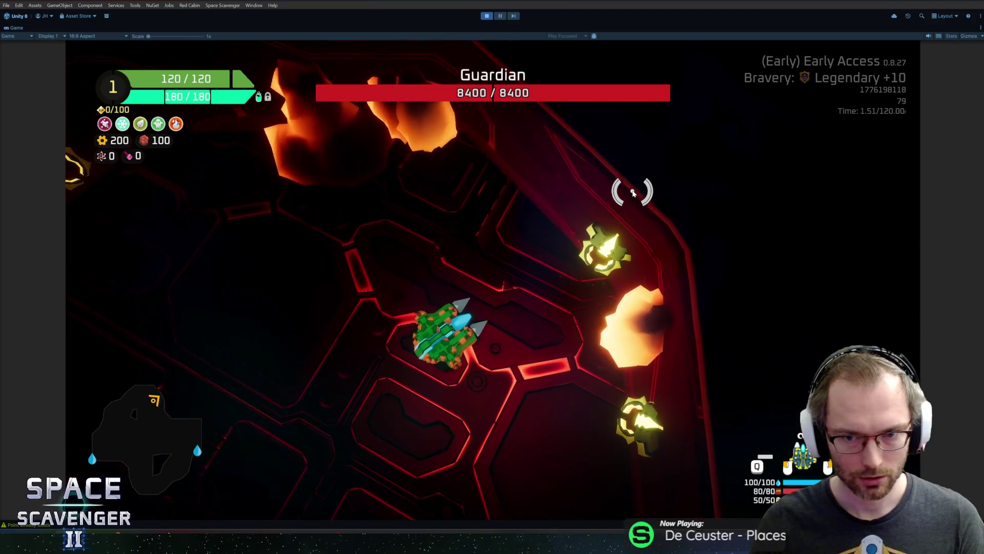
pyautogui.hotkey('alt', 'Tab')
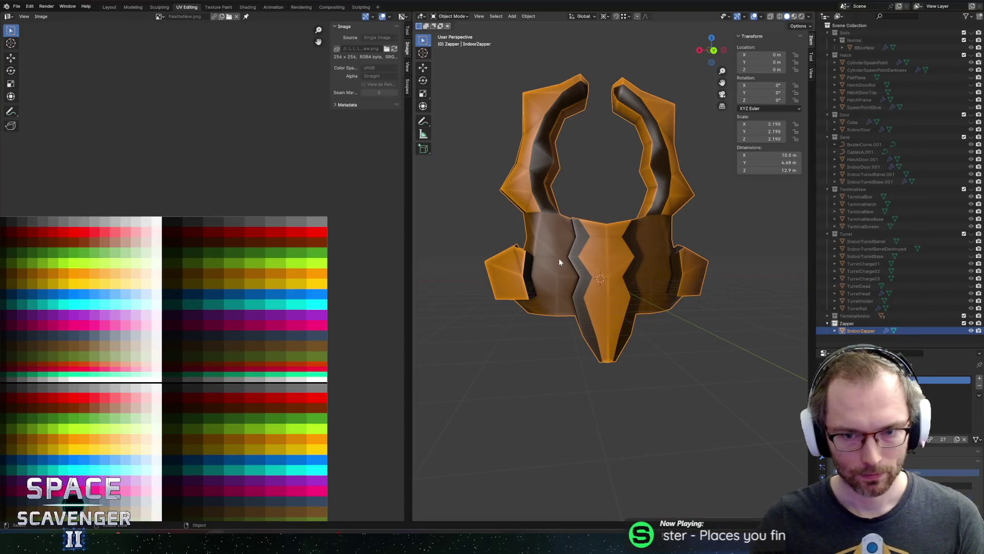
# - Move the Zapper's inner band UV island onto the dark top palette row and check the result
pyautogui.press('Tab')
pyautogui.scroll(3, 536, 233)
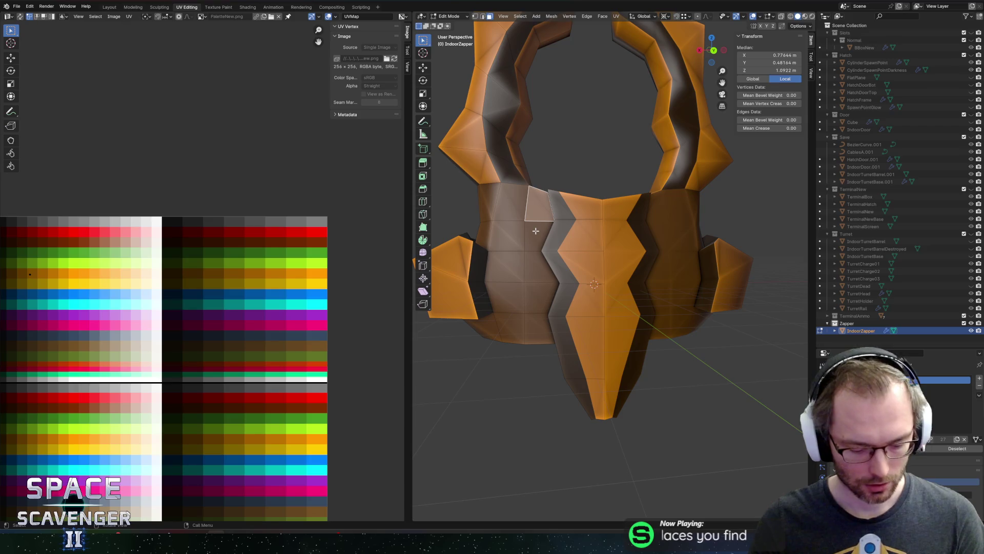
pyautogui.press('l')
pyautogui.scroll(3, 72, 266)
pyautogui.moveTo(30, 253); pyautogui.dragTo(91, 312)
pyautogui.scroll(-3, 90, 311)
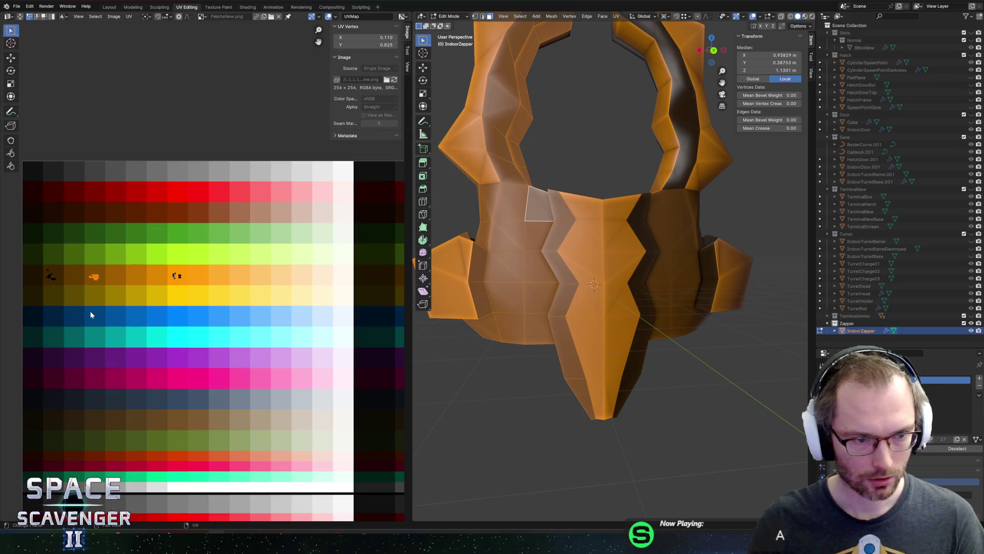
pyautogui.press('g')
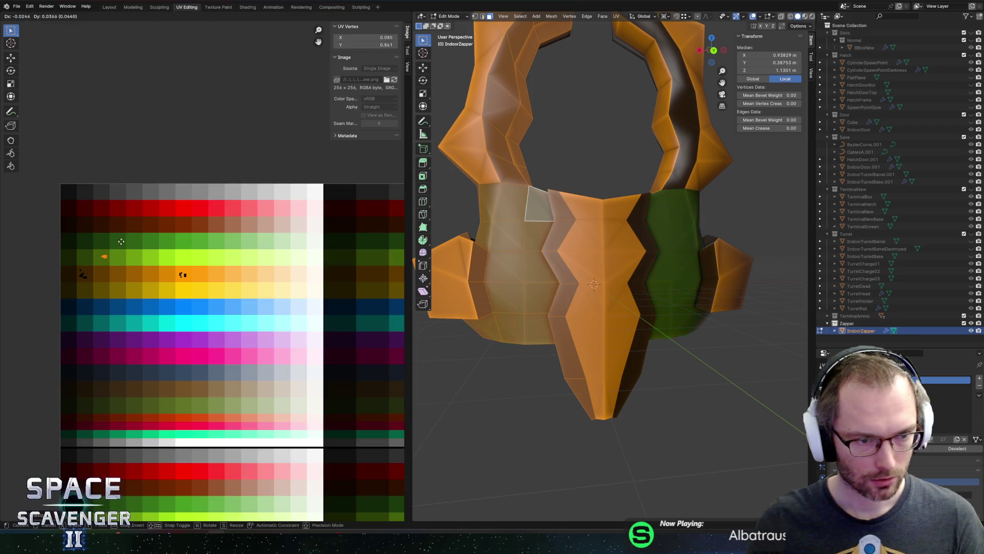
pyautogui.click(117, 201)
pyautogui.press('Tab')
pyautogui.scroll(-4, 608, 213)
pyautogui.moveTo(609, 213)
pyautogui.mouseDown()
pyautogui.moveTo(621, 239)
pyautogui.moveTo(562, 231)
pyautogui.moveTo(517, 250)
pyautogui.mouseUp()
# - Recolour two individual Zapper faces by moving their UVs to new palette colours
pyautogui.press('Tab')
pyautogui.scroll(3, 561, 232)
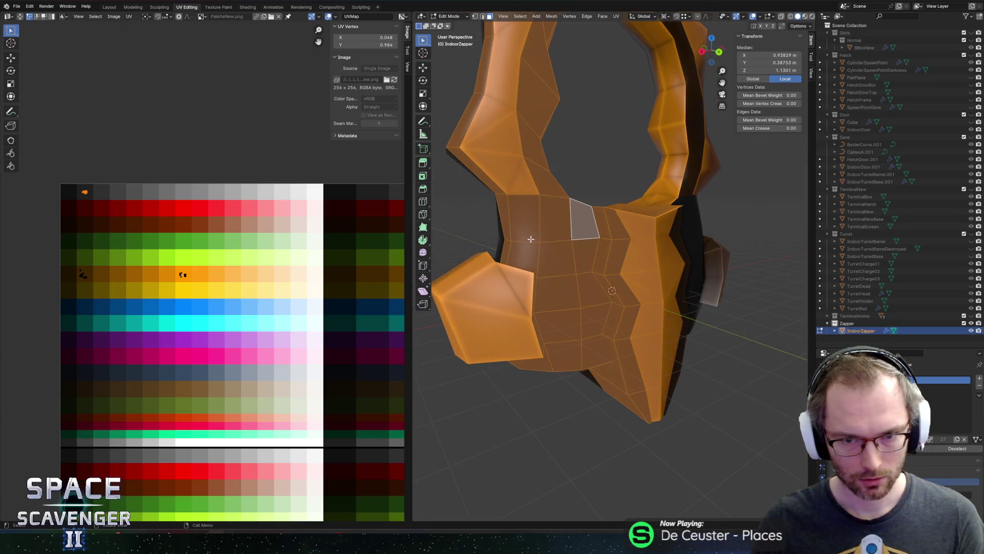
pyautogui.click(621, 223)
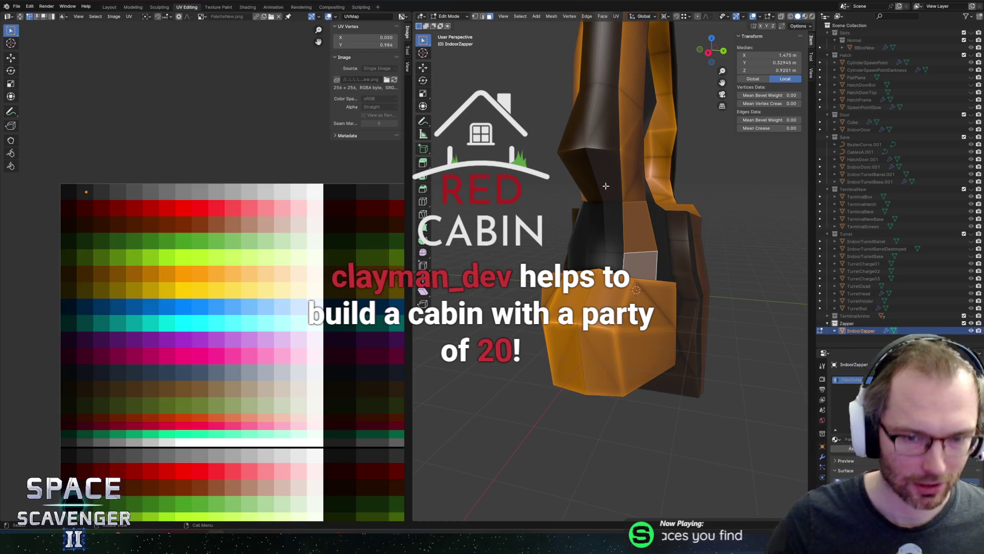
pyautogui.click(622, 189)
pyautogui.moveTo(33, 173); pyautogui.dragTo(115, 220)
pyautogui.press('g')
pyautogui.click(214, 305)
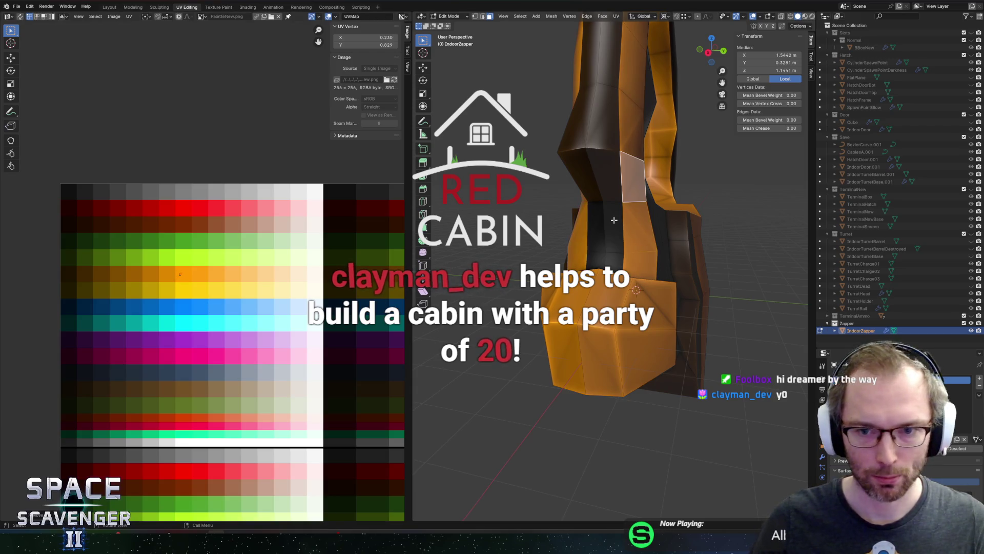
pyautogui.click(605, 175)
pyautogui.press('g')
pyautogui.click(123, 303)
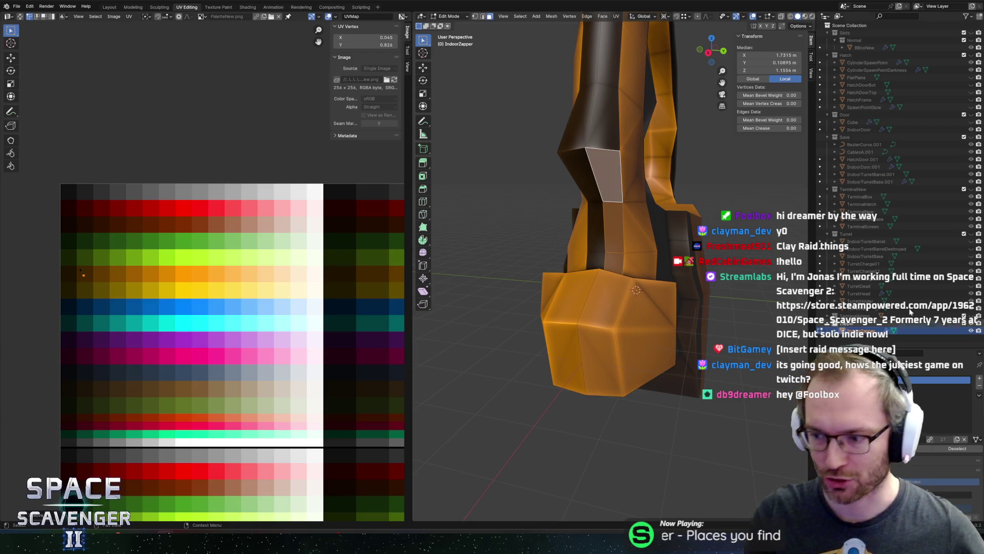
# - Pan around the view and save IndoorObjects.blend
pyautogui.scroll(-5, 575, 204)
pyautogui.hscroll(5, 575, 204)
pyautogui.scroll(4, 575, 204)
pyautogui.hscroll(3, 575, 204)
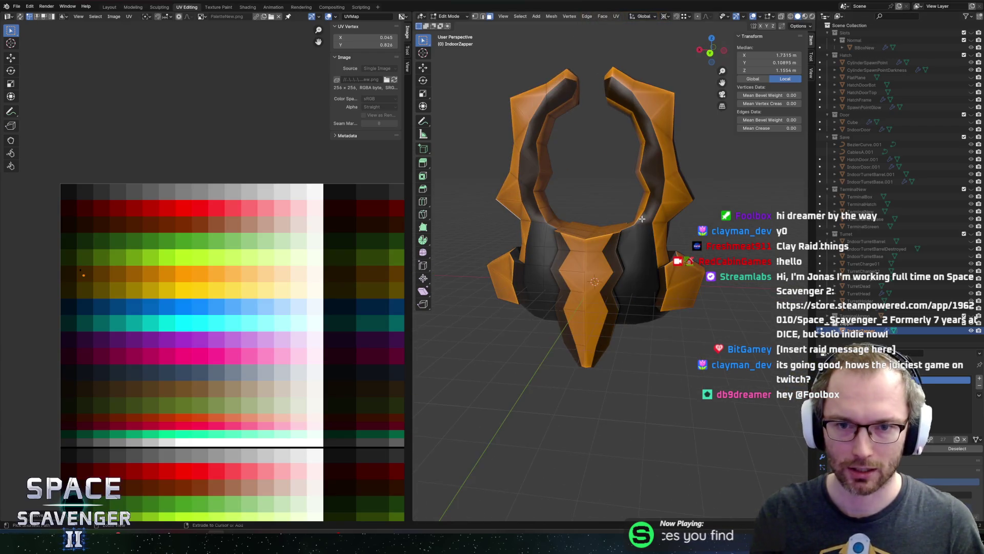
pyautogui.hotkey('ctrl', 's')
# - Toggle the zapper in and out of edit mode and save IndoorObjects.blend again
pyautogui.hscroll(4, 671, 126)
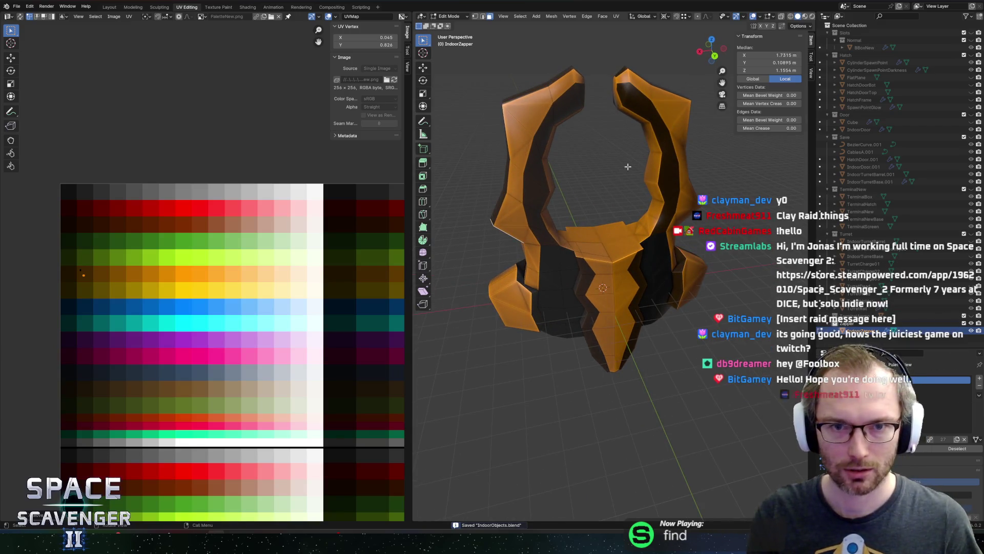
pyautogui.press('Tab')
pyautogui.hscroll(4, 598, 215)
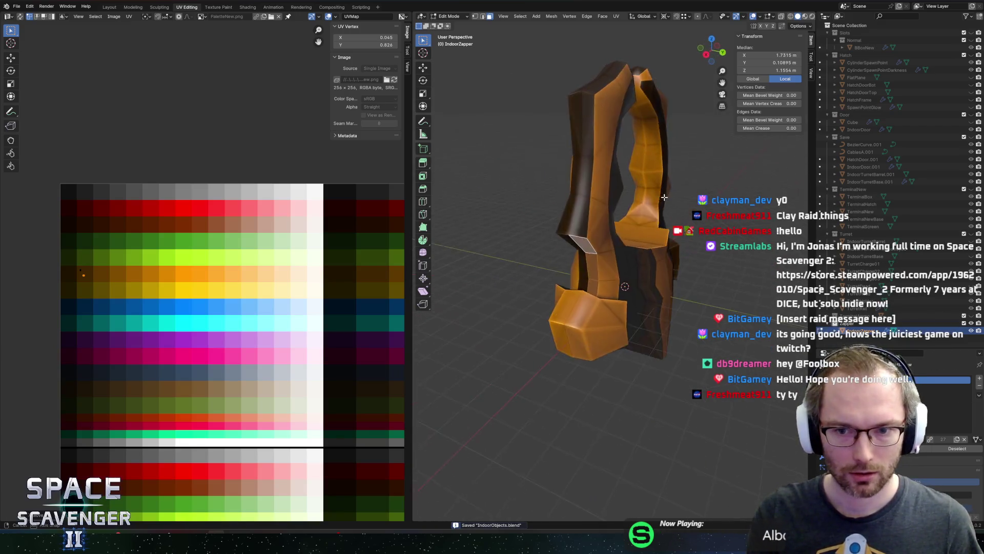
pyautogui.scroll(6, 600, 226)
pyautogui.scroll(-5, 601, 239)
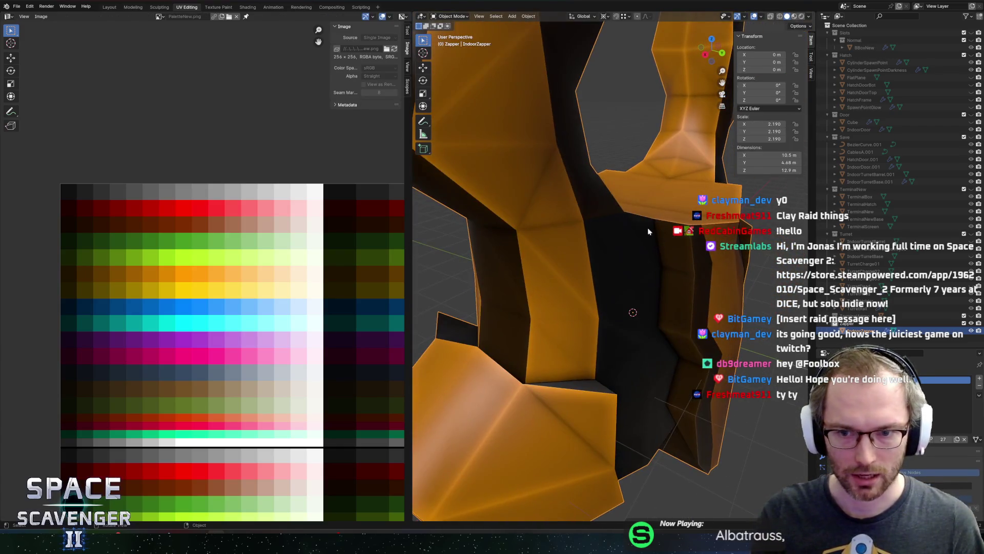
pyautogui.press('Tab')
pyautogui.hscroll(4, 564, 246)
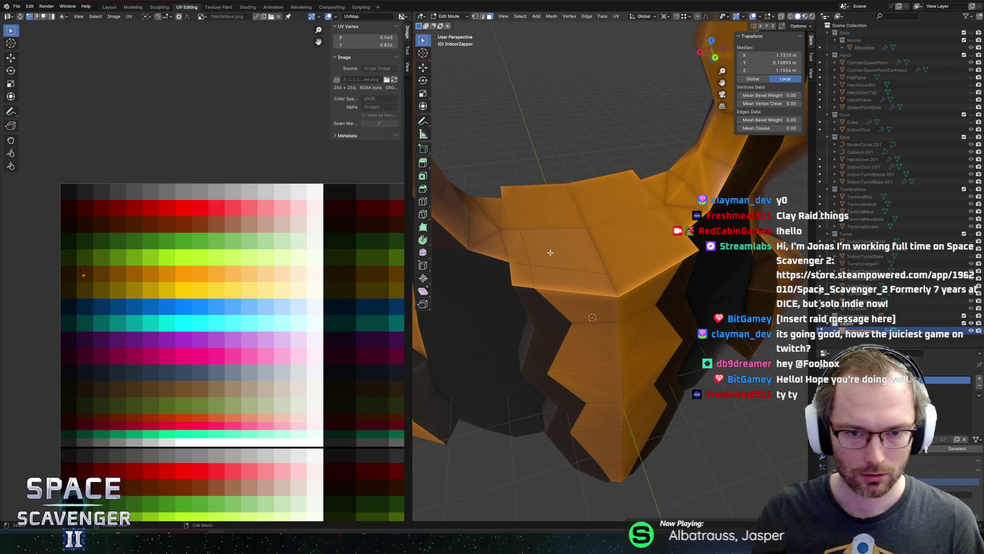
pyautogui.hotkey('alt', 'Tab')
pyautogui.hotkey('ctrl', 's')
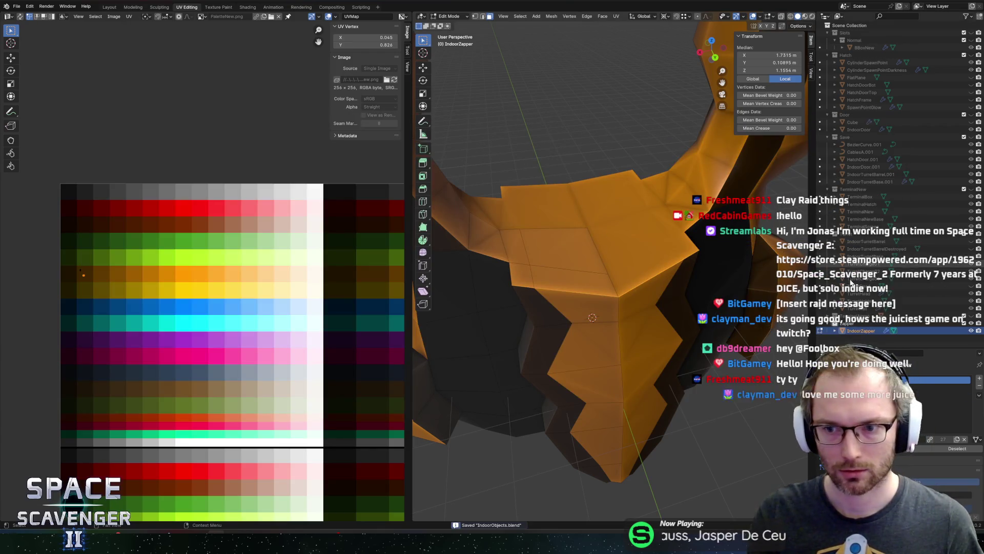
pyautogui.hotkey('alt', 'Tab')
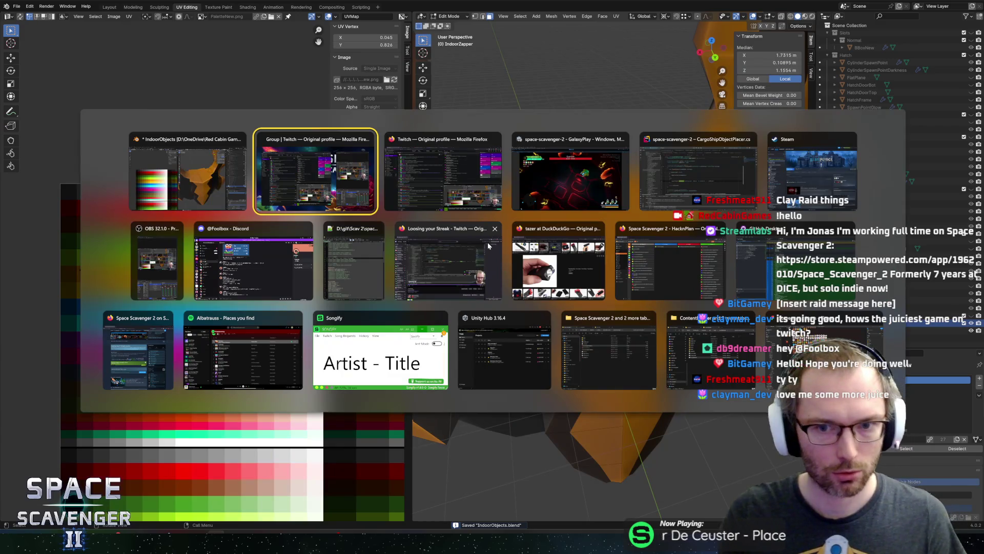
# - Stop the game, check line 22 in Rider, then restart play once Unity recompiles the scripts
pyautogui.click(534, 179)
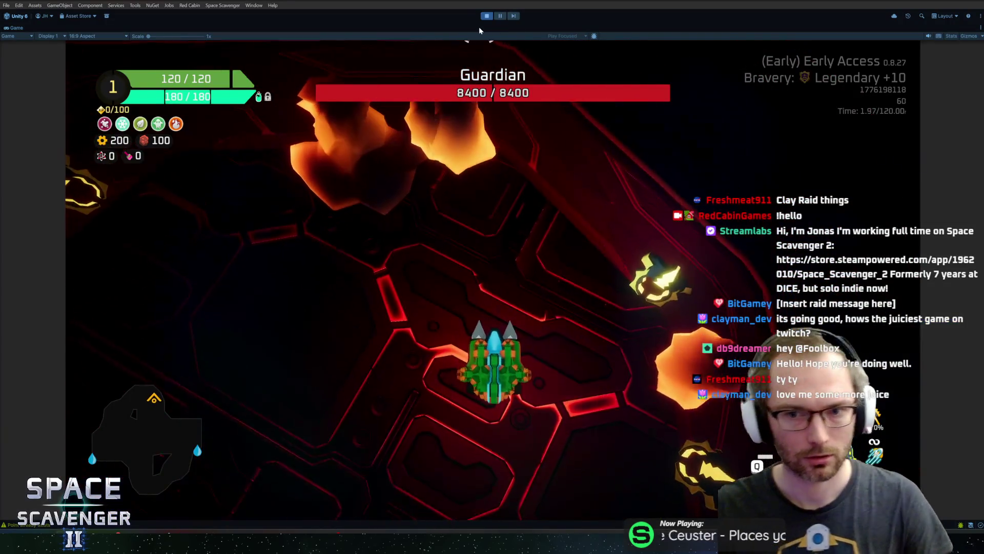
pyautogui.hotkey('ctrl', 'p')
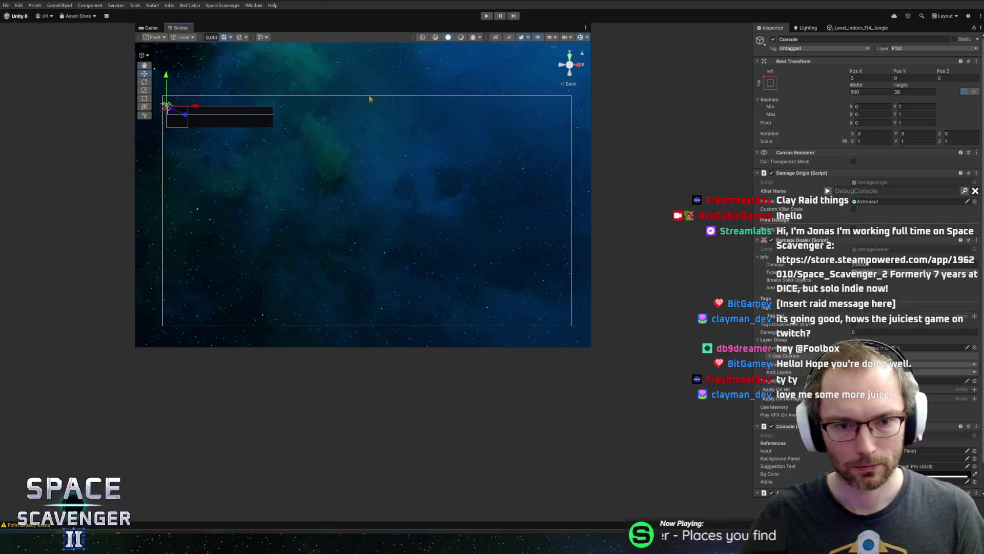
pyautogui.hotkey('alt', 'Tab')
pyautogui.press('Up')
pyautogui.press('Up')
pyautogui.press('Up')
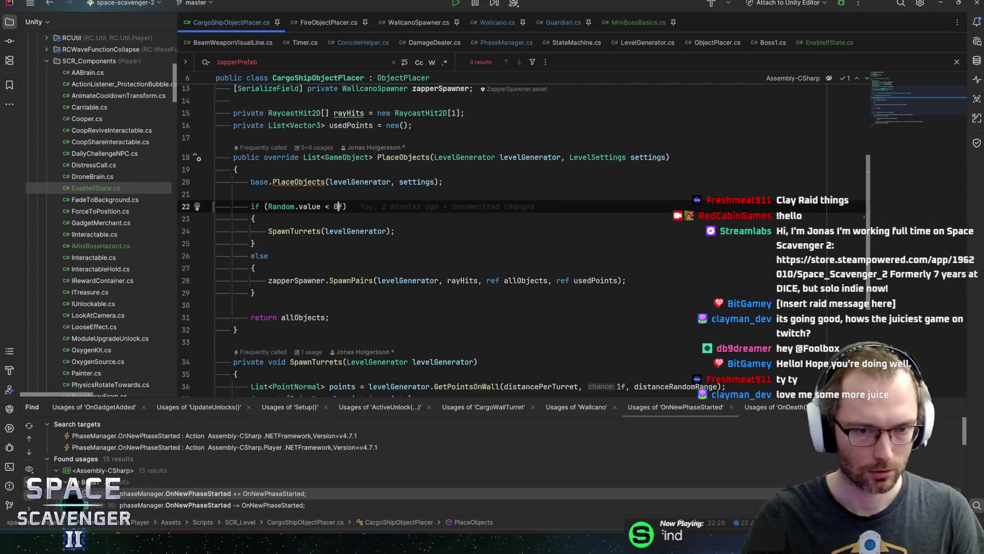
pyautogui.hotkey('alt', 'Tab')
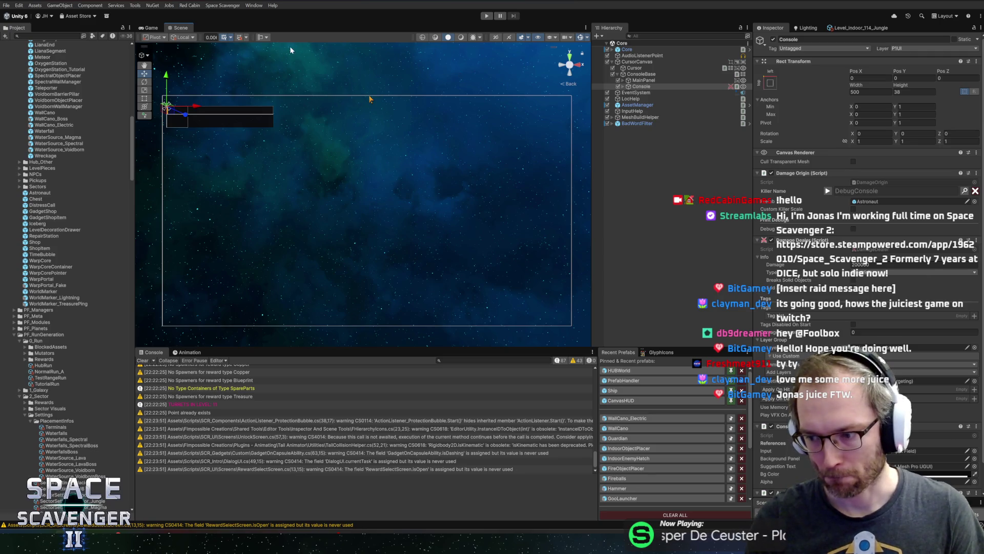
pyautogui.click(148, 28)
pyautogui.hotkey('ctrl', 'p')
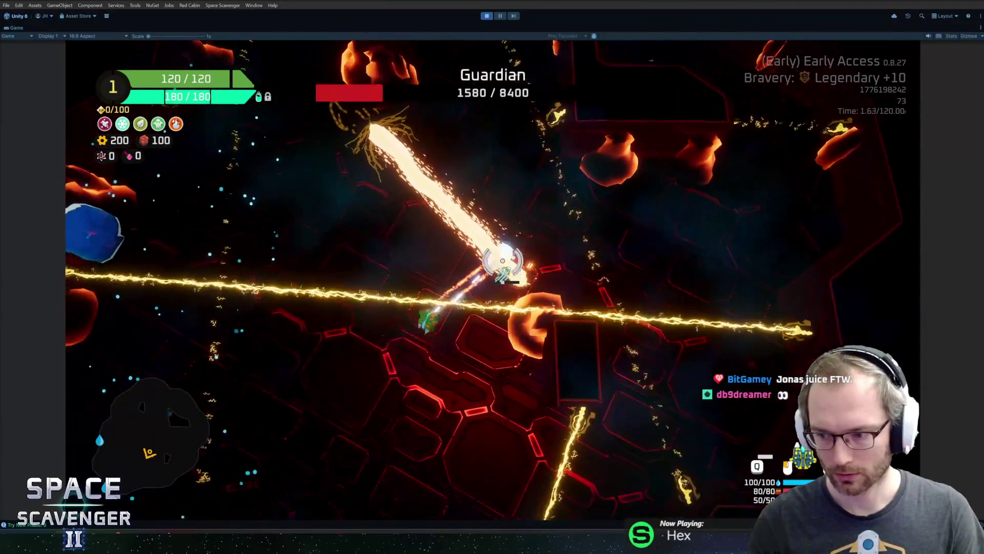
# - Open the in-game debug console after wearing the Guardian down to 1580/8400
pyautogui.press('`')
# - Spawn a Tiny Laser with 'spawn laser' and mount it on the ship's right side
pyautogui.write('sh')
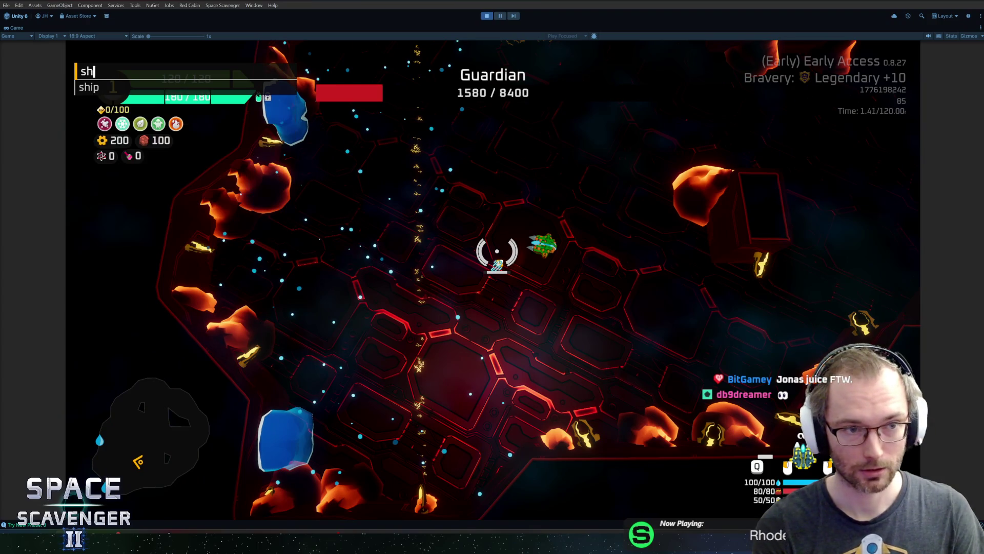
pyautogui.press('BackSpace')
pyautogui.write('pawn laser')
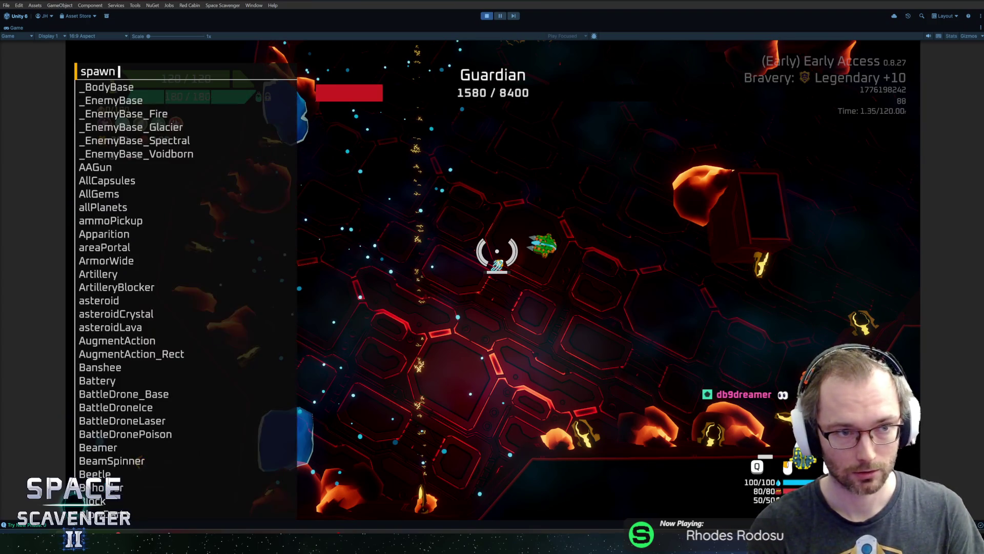
pyautogui.press('Tab')
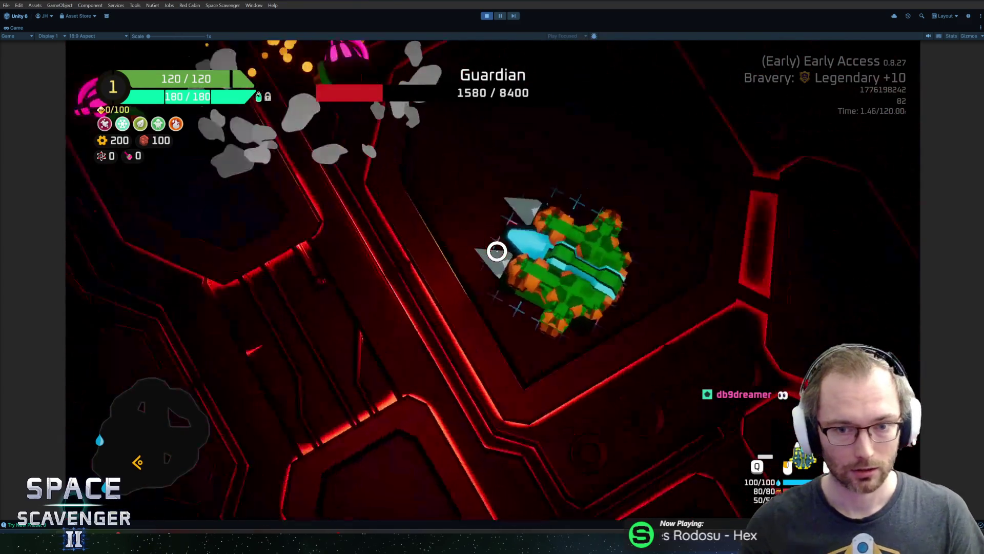
pyautogui.click(420, 237)
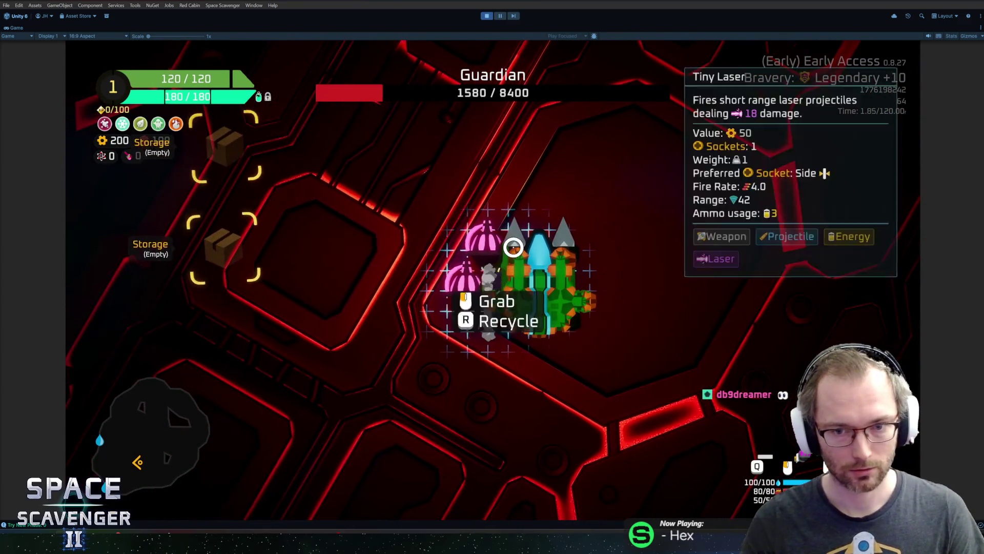
pyautogui.click(581, 205)
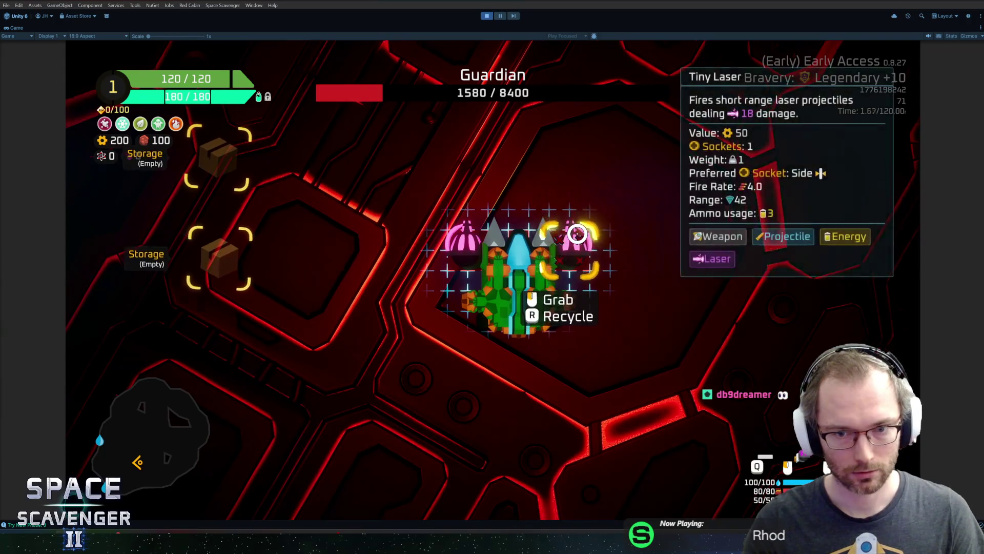
pyautogui.press('Tab')
# - Run 'spawn LaserTiny 2' and fight the Guardian down to 820/8400
pyautogui.press('`')
pyautogui.write('spawn LaserTiny 2')
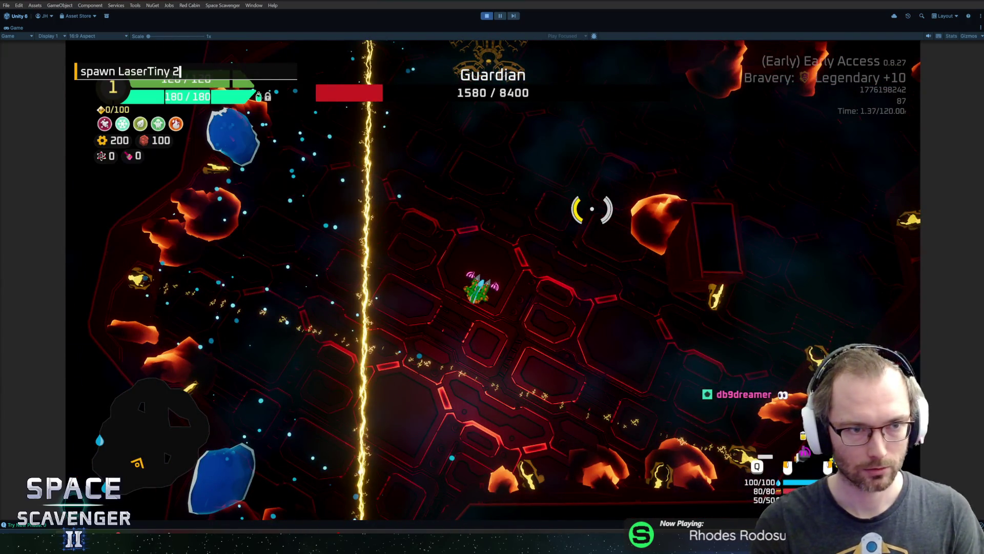
pyautogui.press('Return')
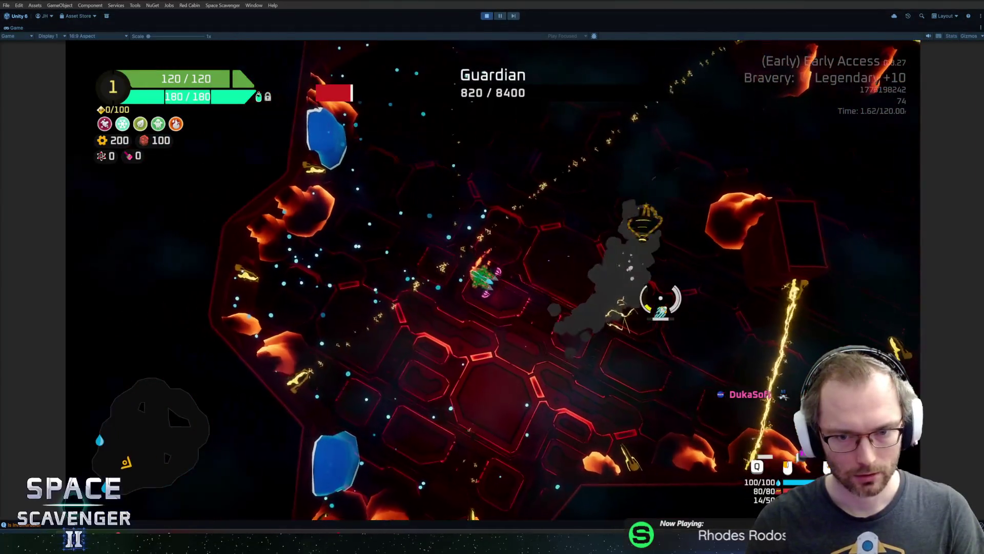
pyautogui.press('Tab')
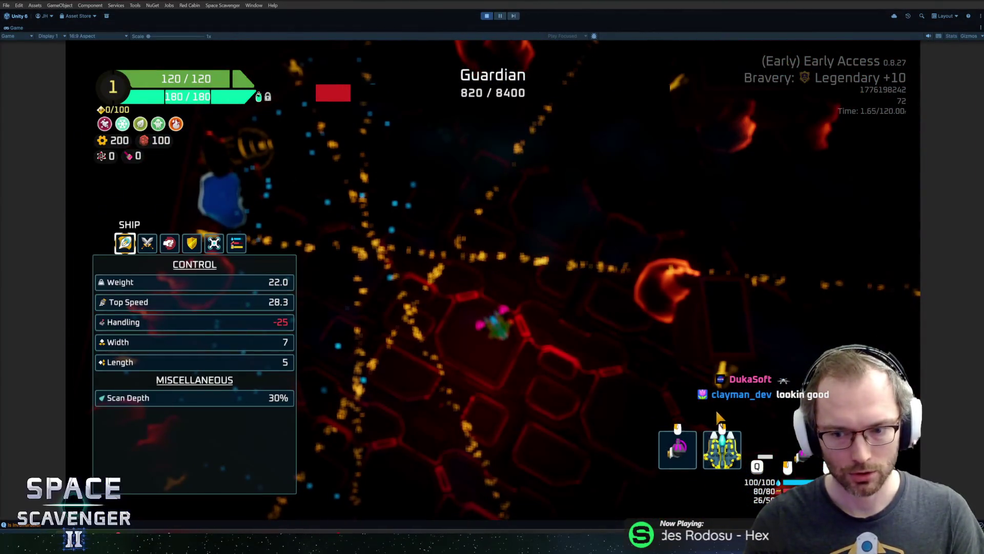
# - Check the Tiny Laser stats, defeat the Guardian, collect loot to 400 gears, and reach the Warp portal
pyautogui.moveTo(681, 453)
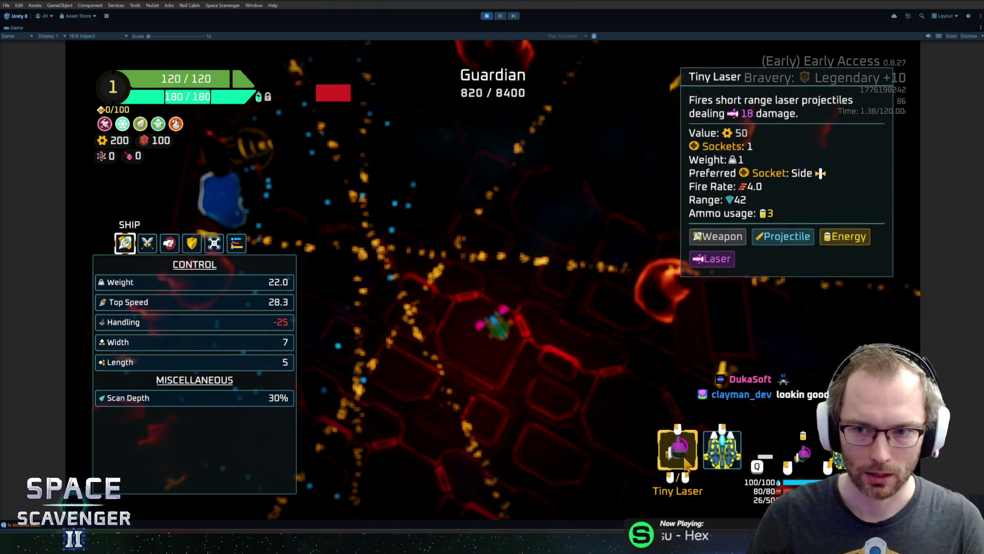
pyautogui.press('Tab')
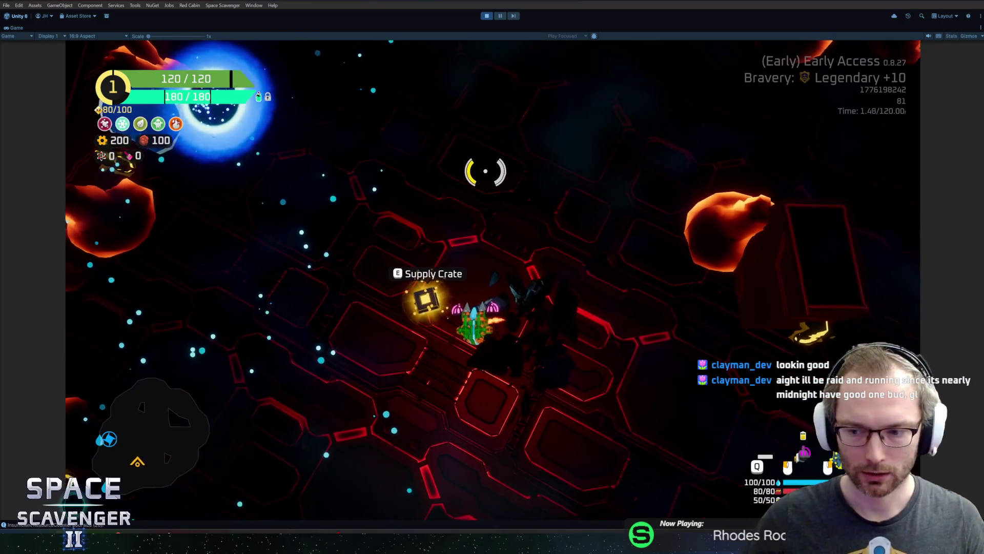
pyautogui.scroll(3, 551, 144)
pyautogui.moveTo(190, 256)
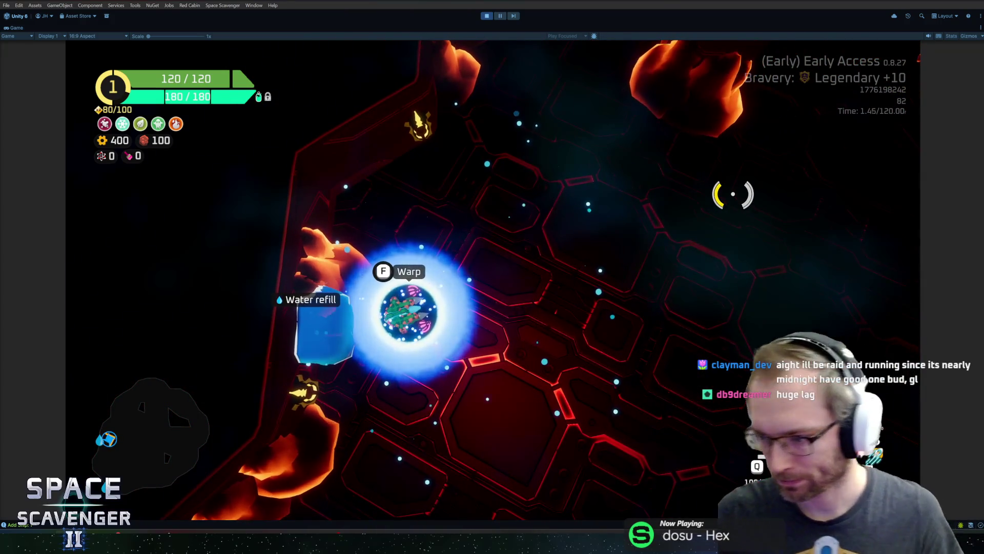
# - Warp to the next sector and claim the 125-gear reward at the oxygen station
pyautogui.press('f')
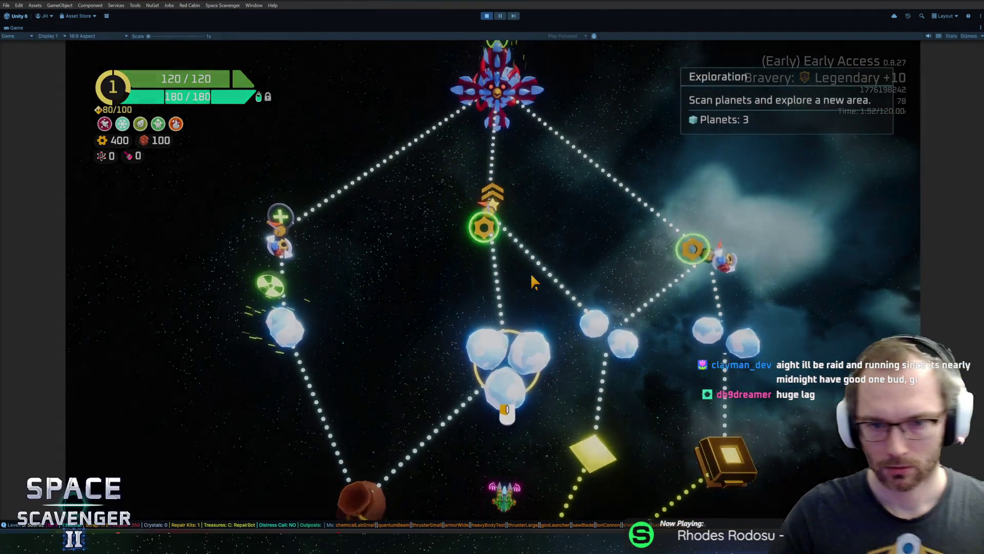
pyautogui.click(530, 273)
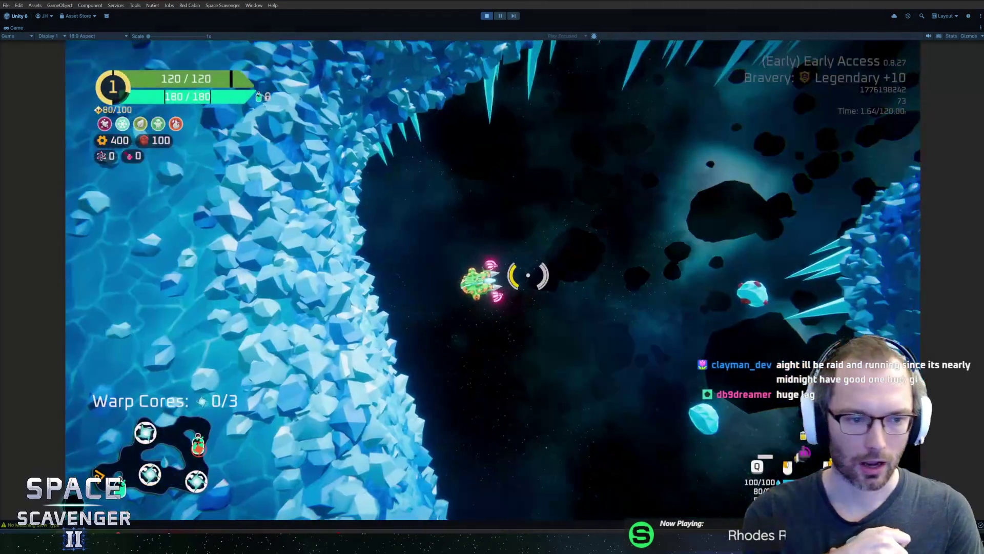
pyautogui.press('w')
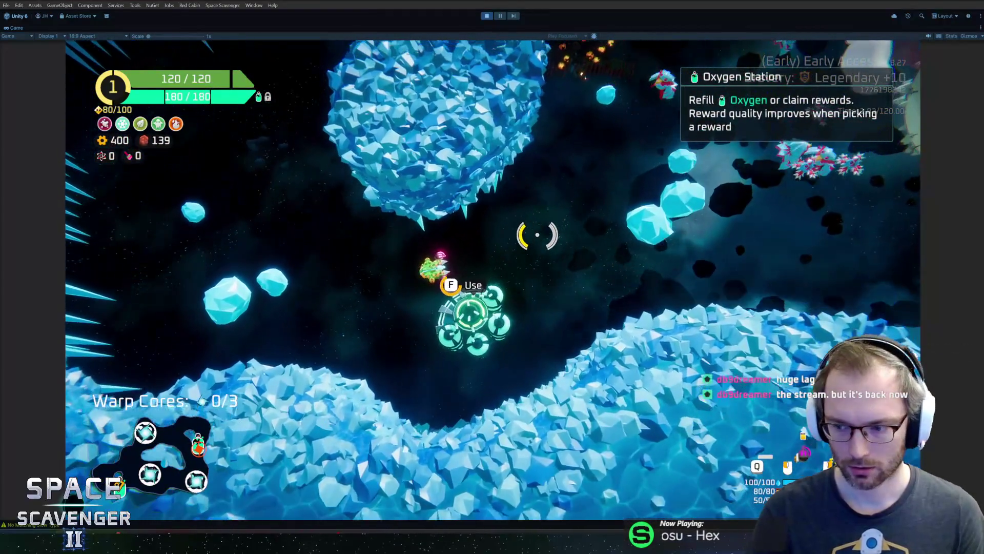
pyautogui.press('e')
pyautogui.click(639, 430)
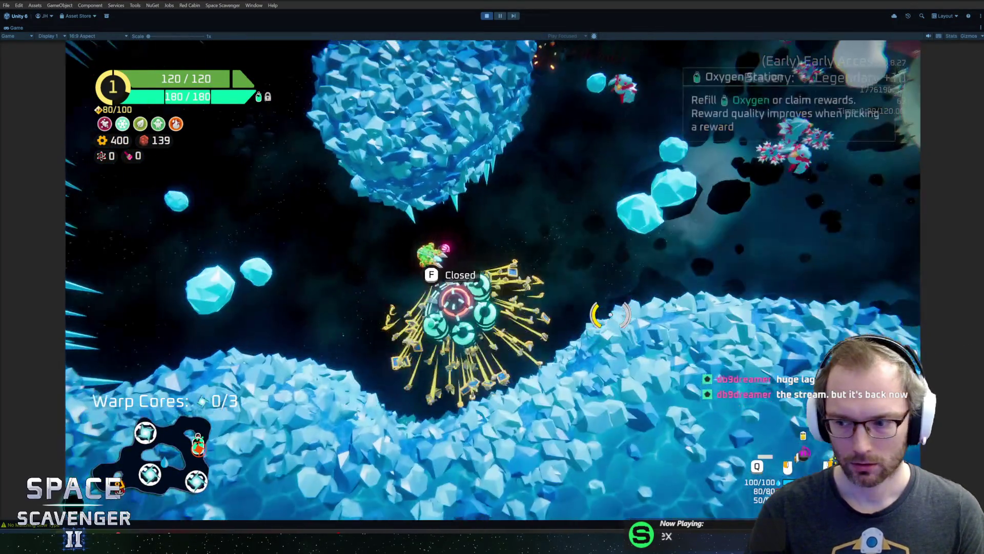
# - Fly around the ice cavern fighting enemies until the ship reaches Rank 2
pyautogui.press('a')
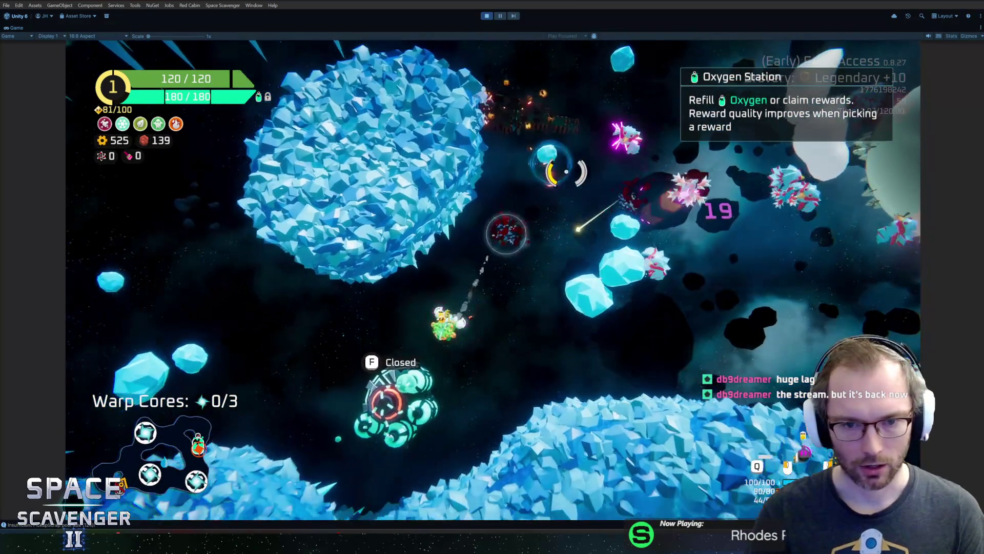
pyautogui.press('s')
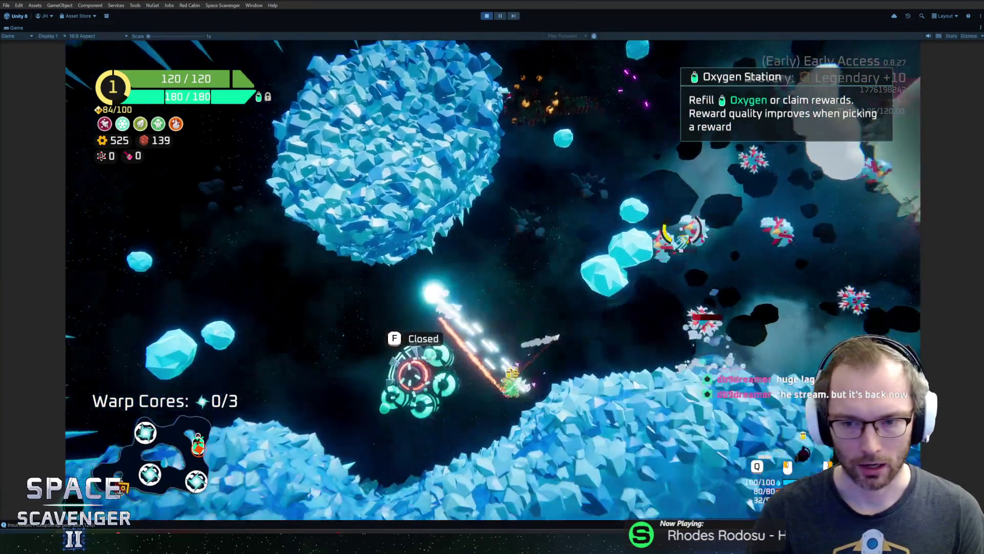
pyautogui.press('a')
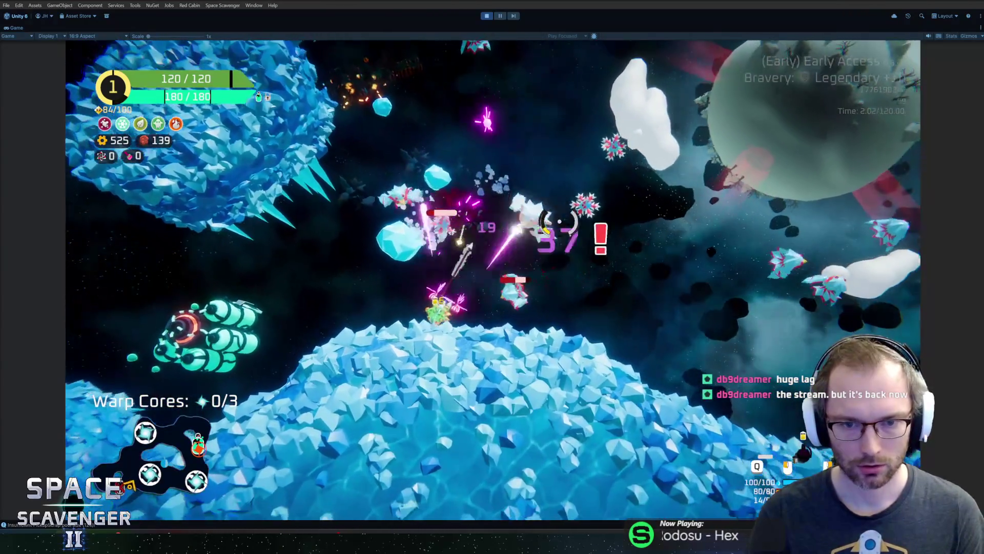
pyautogui.press('d')
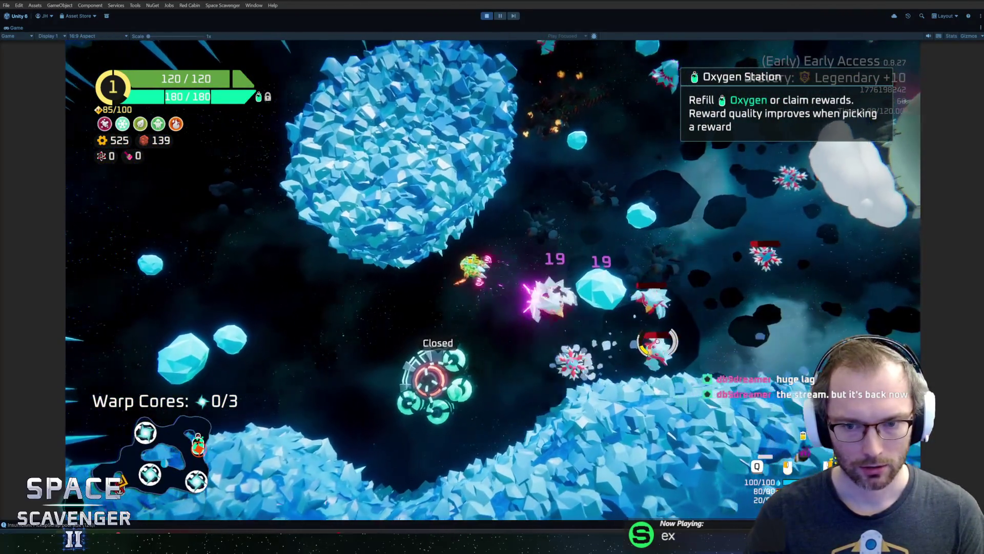
pyautogui.press('w')
pyautogui.press('a')
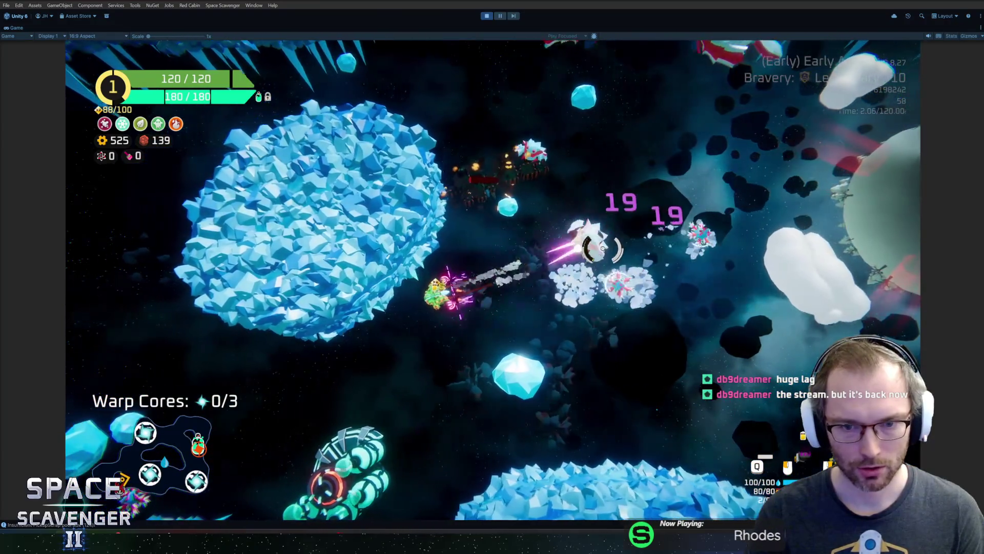
pyautogui.press('w')
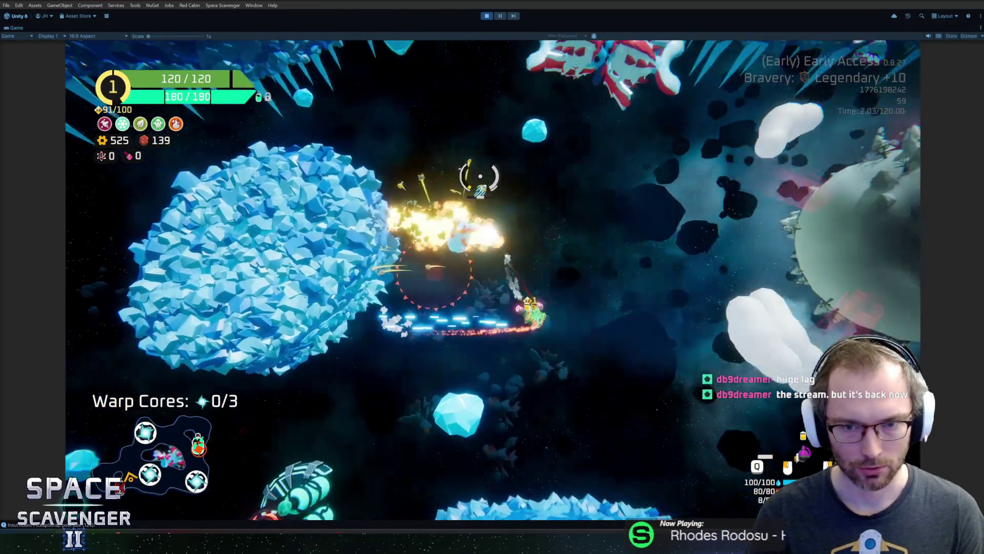
pyautogui.press('d')
pyautogui.press('s')
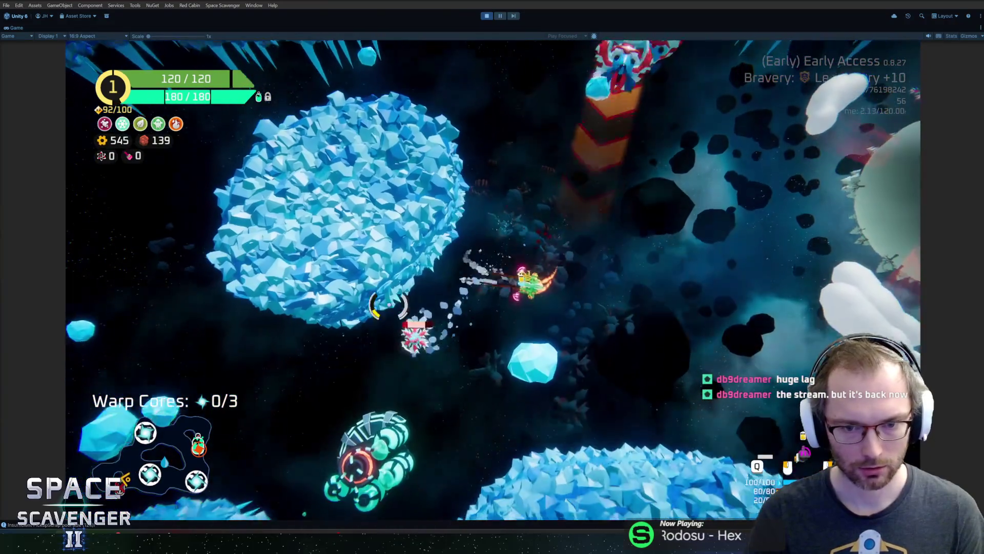
pyautogui.press('a')
pyautogui.press('w')
pyautogui.press('d')
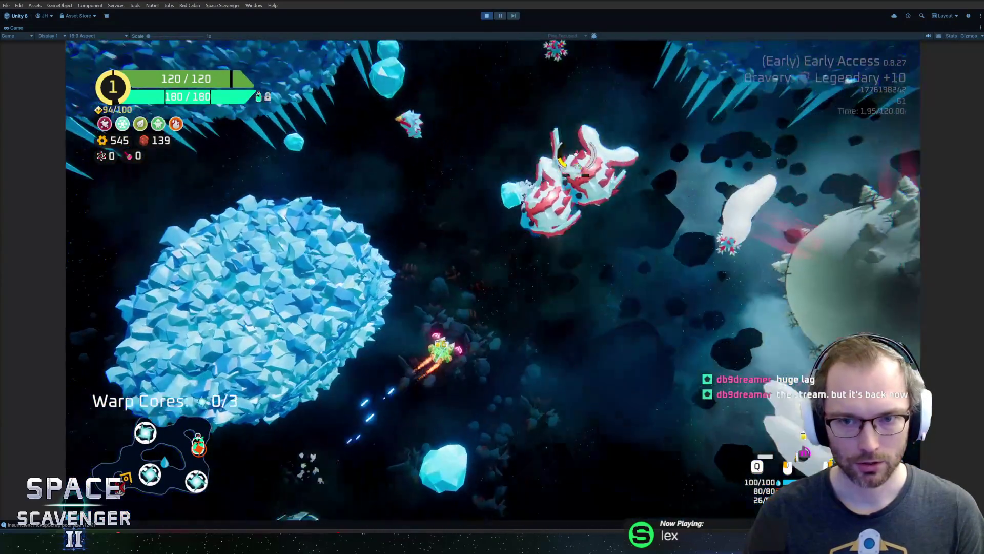
pyautogui.press('w')
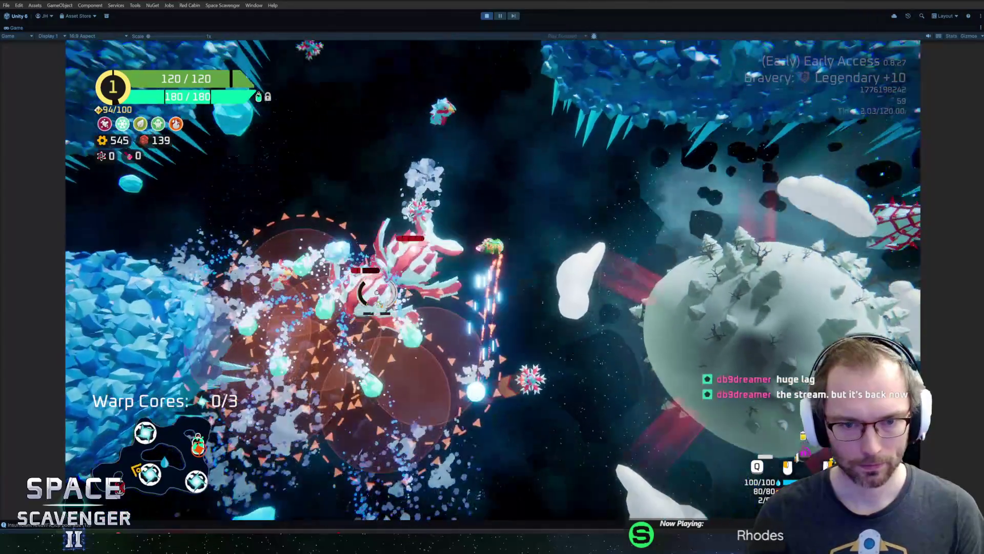
pyautogui.press('a')
pyautogui.press('s')
pyautogui.press('a')
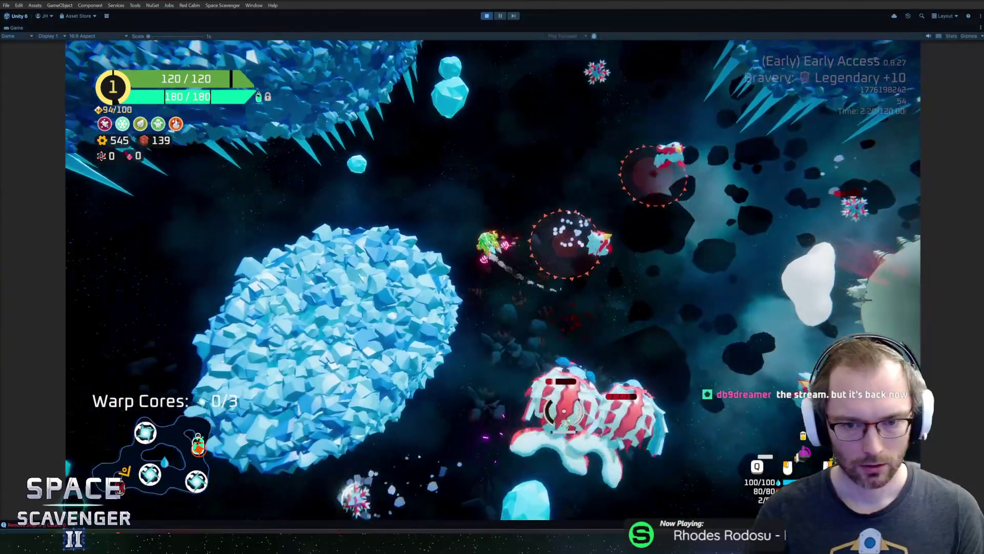
pyautogui.press('w')
pyautogui.press('d')
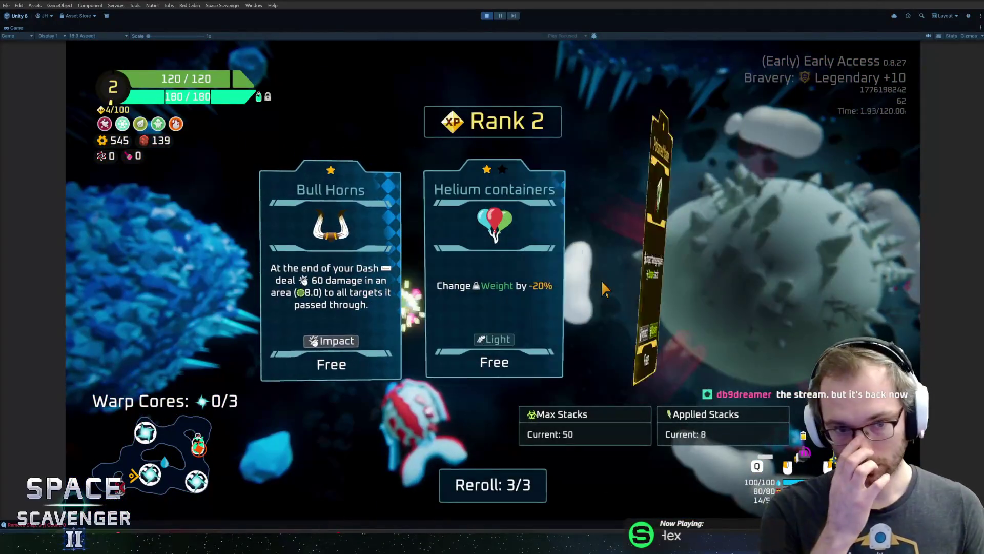
# - Take the Poisoned blade Rank 2 reward and fly up firing toward the boss
pyautogui.click(647, 302)
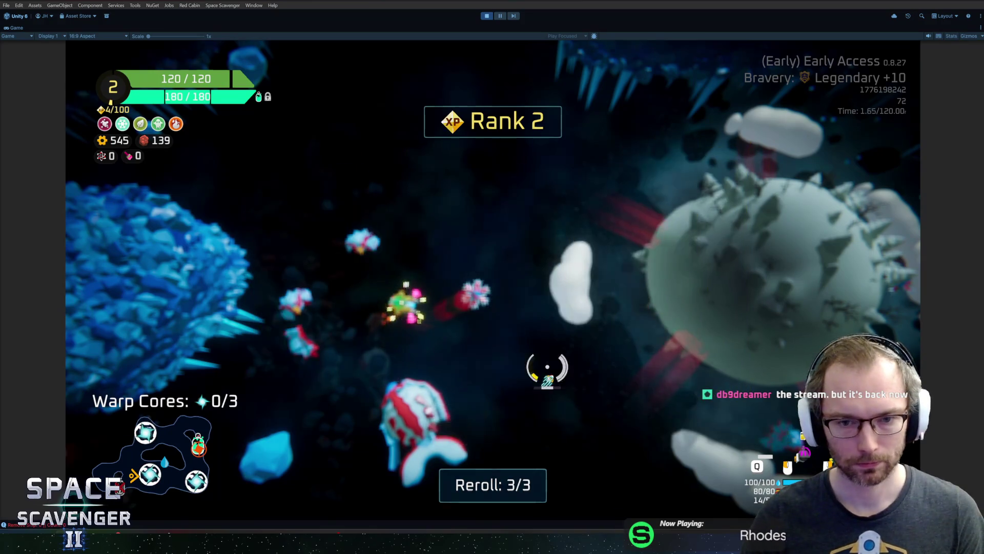
pyautogui.press('s')
pyautogui.press('a')
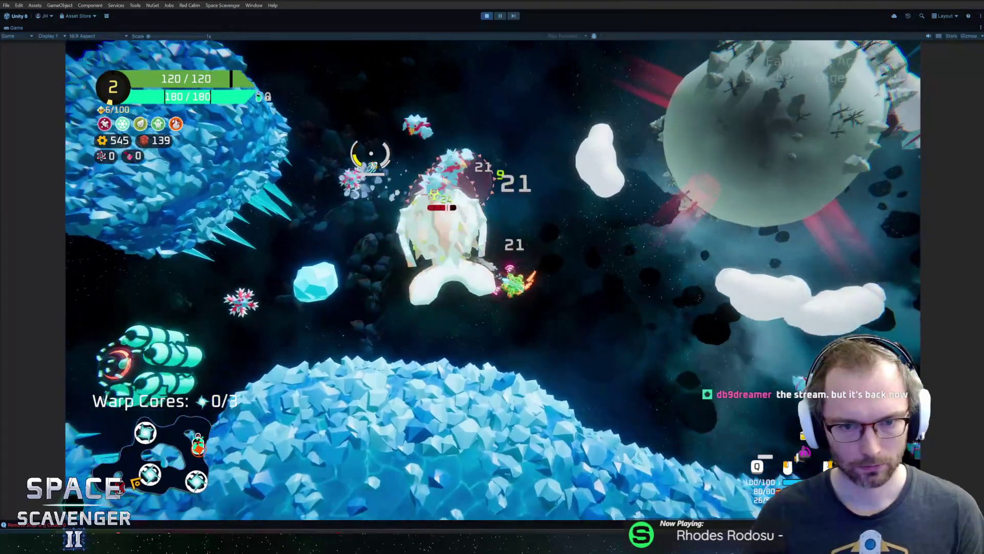
pyautogui.press('w')
pyautogui.press('a')
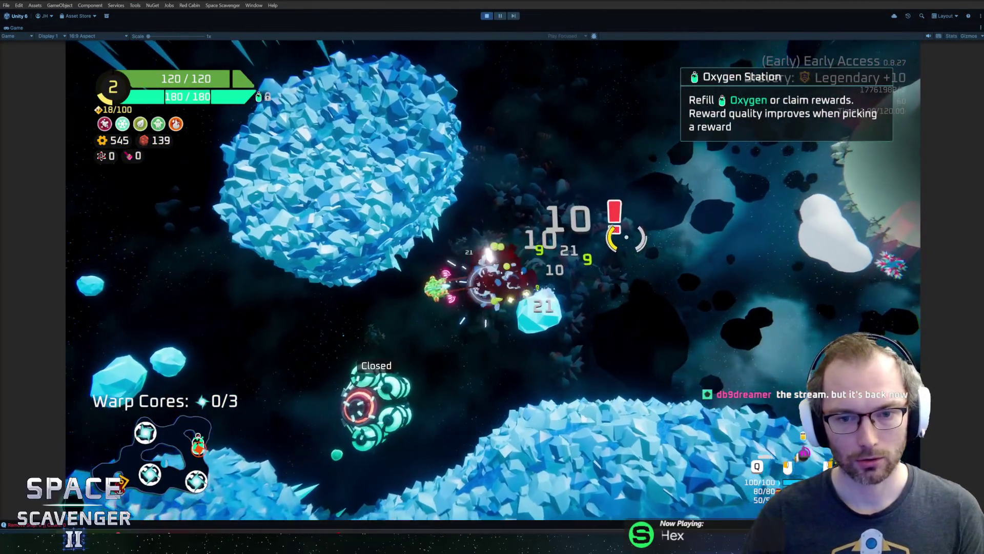
pyautogui.press('a')
pyautogui.press('w')
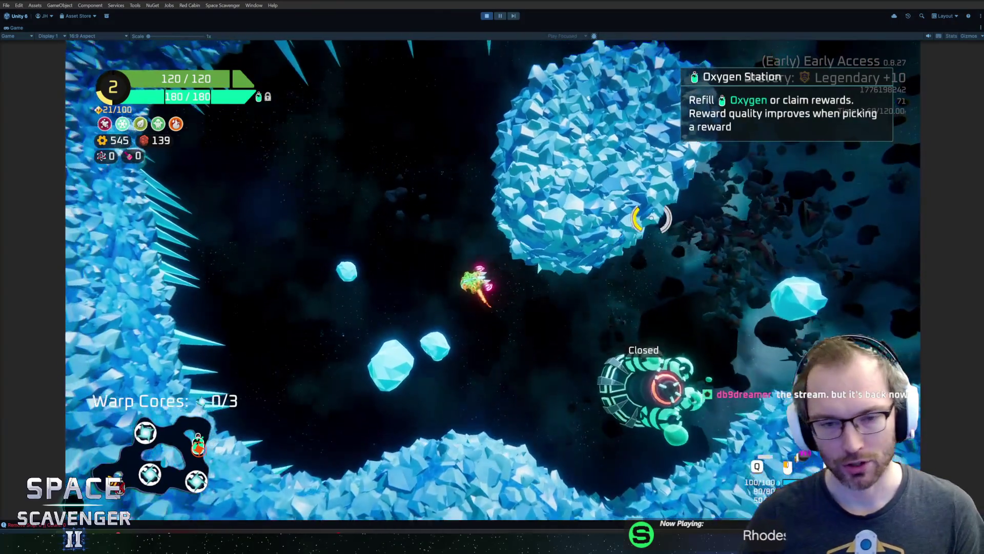
pyautogui.press('w')
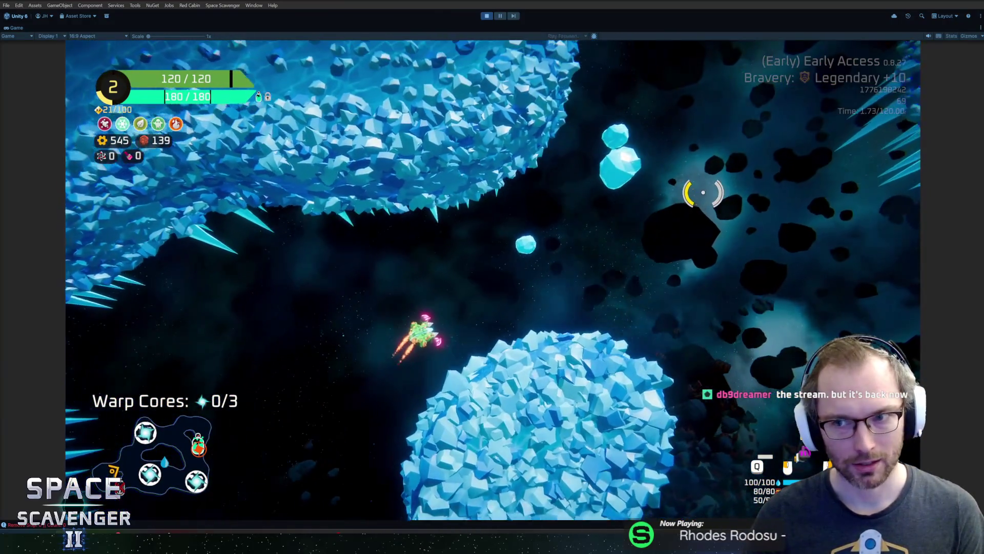
pyautogui.press('d')
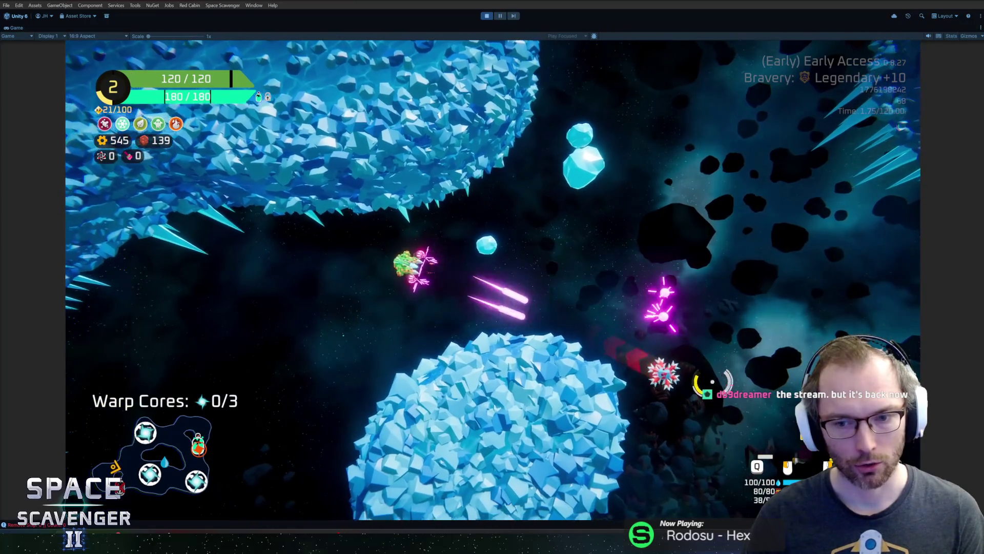
pyautogui.press('d')
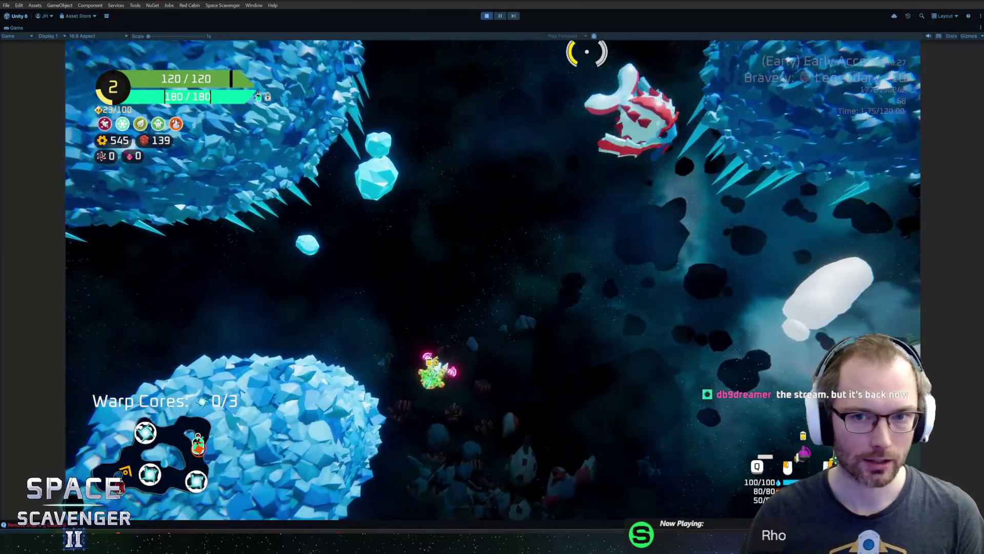
pyautogui.press('w')
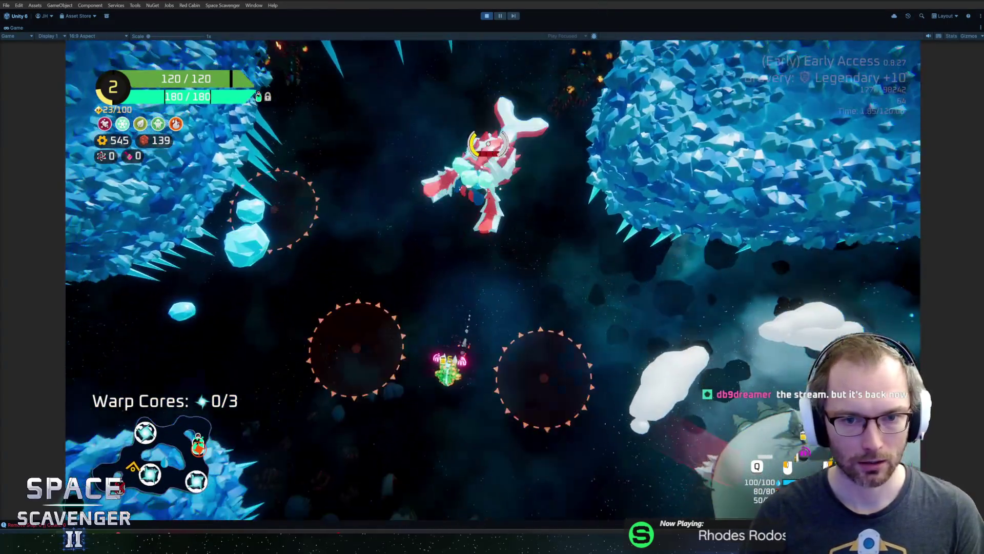
pyautogui.press('w')
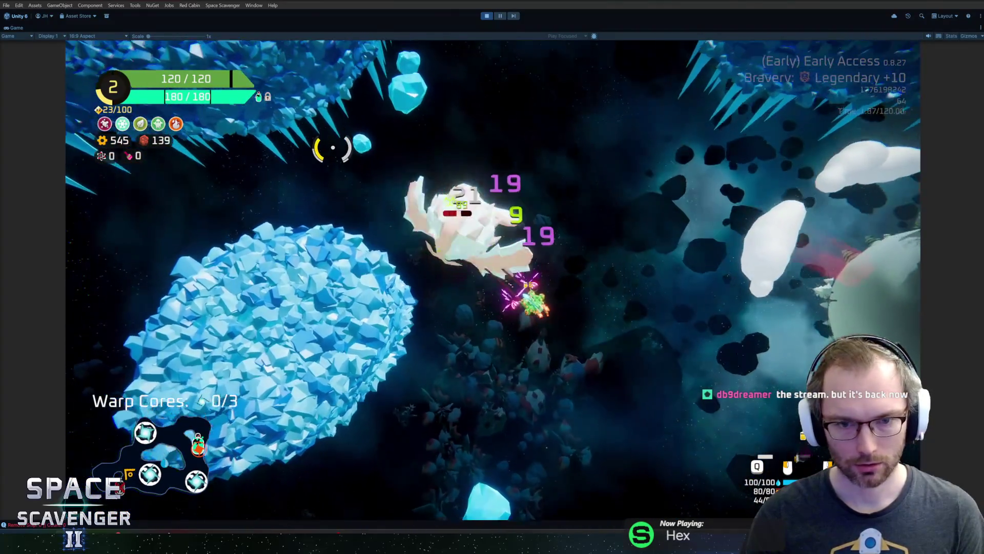
pyautogui.press('w')
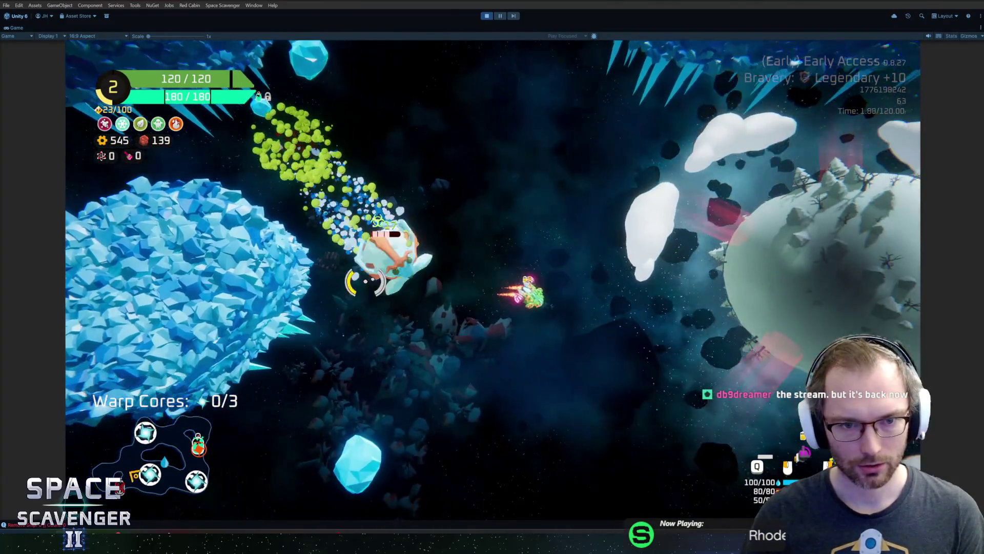
# - Fly through the icy asteroid field, hitting enemies and dodging red missiles
pyautogui.press('d')
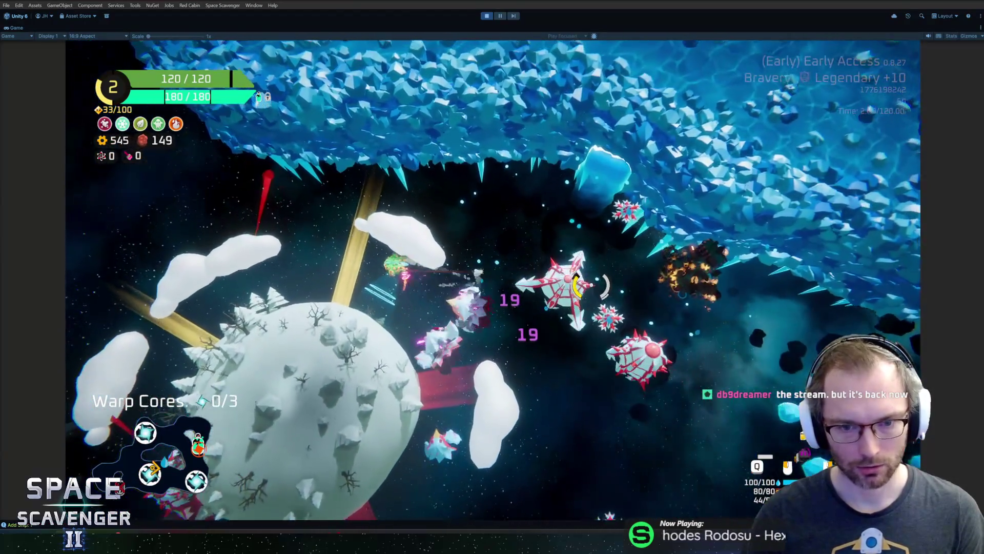
pyautogui.press('a')
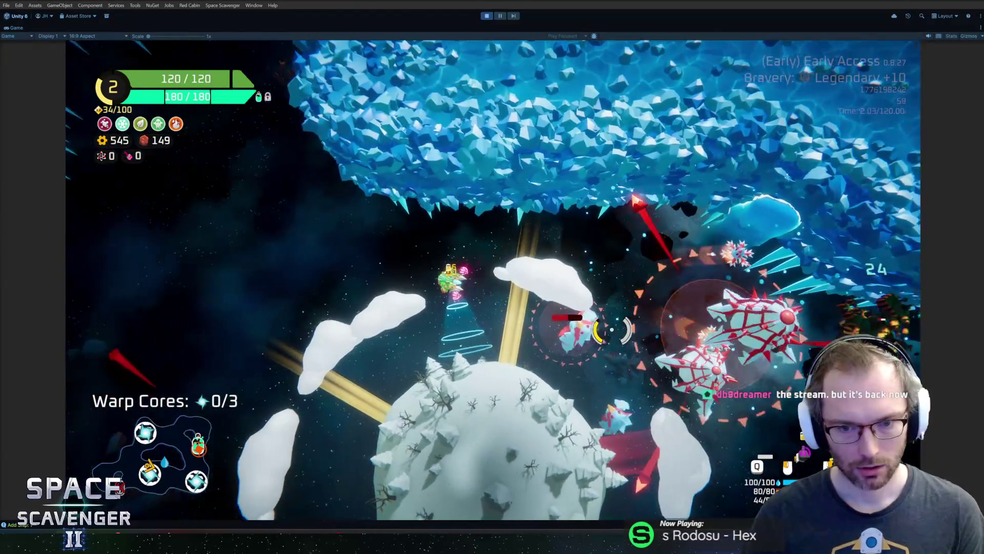
pyautogui.press('a')
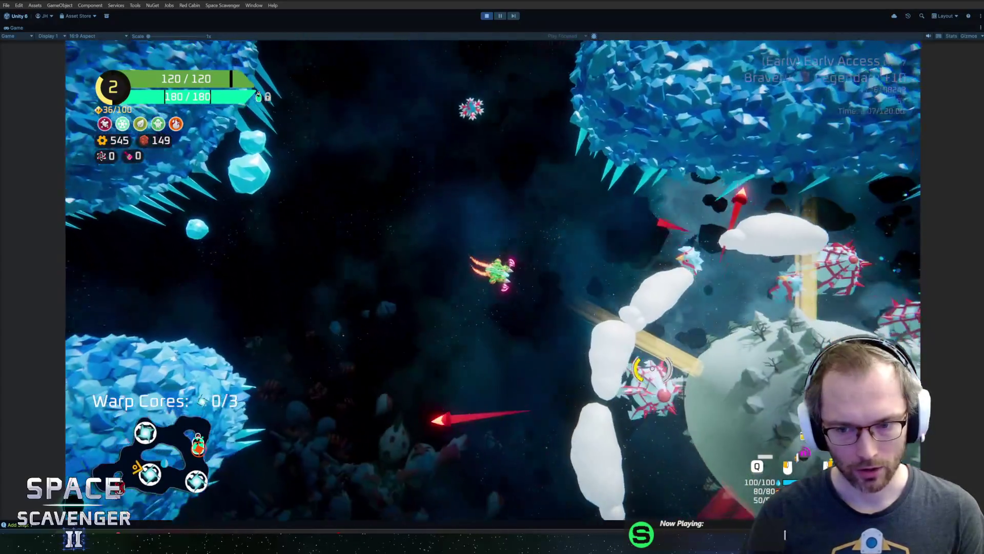
pyautogui.press('d')
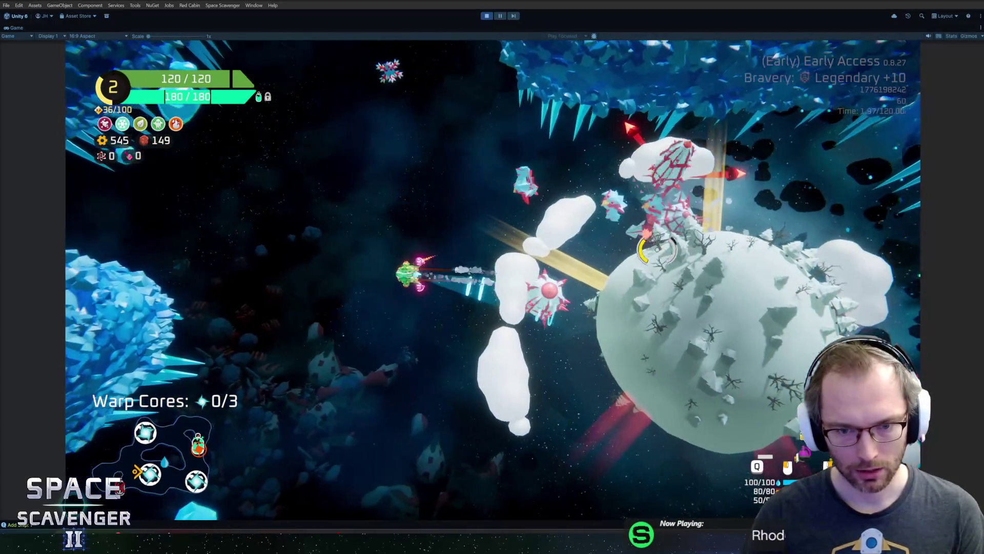
pyautogui.press('a')
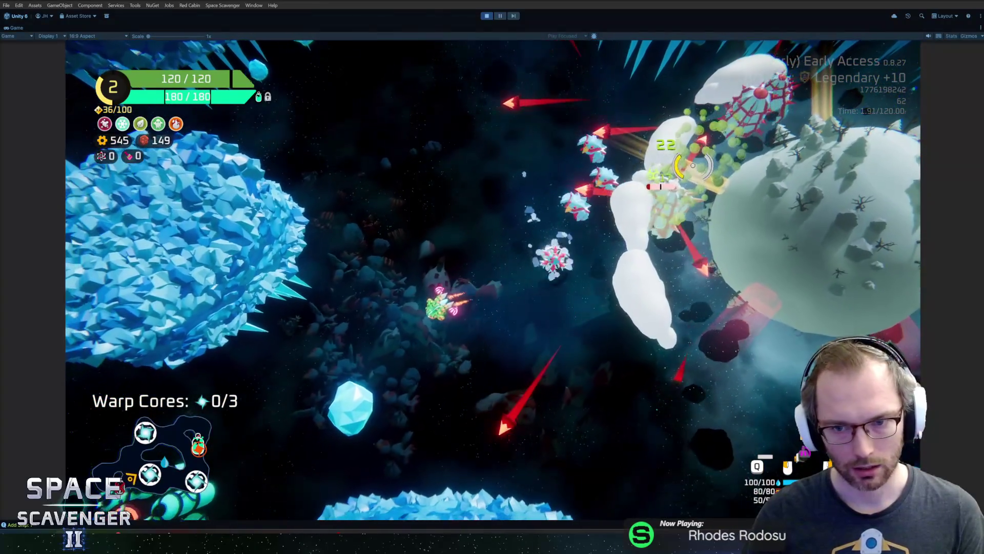
pyautogui.press('a')
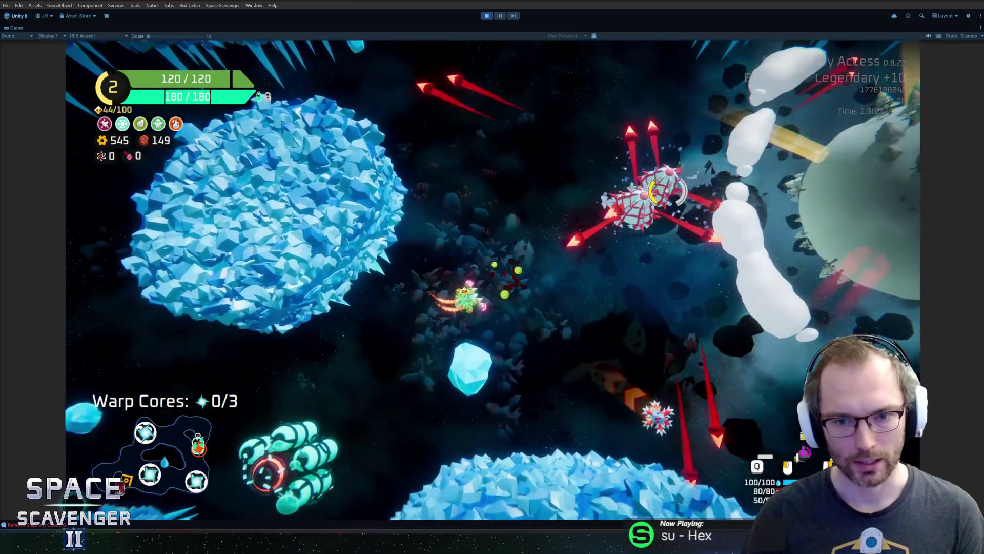
pyautogui.press('w')
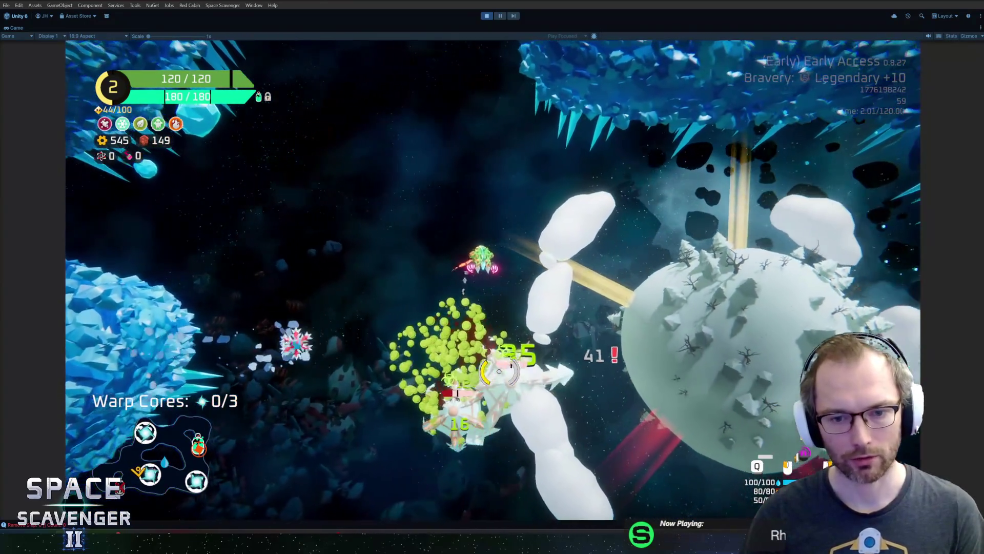
pyautogui.press('a')
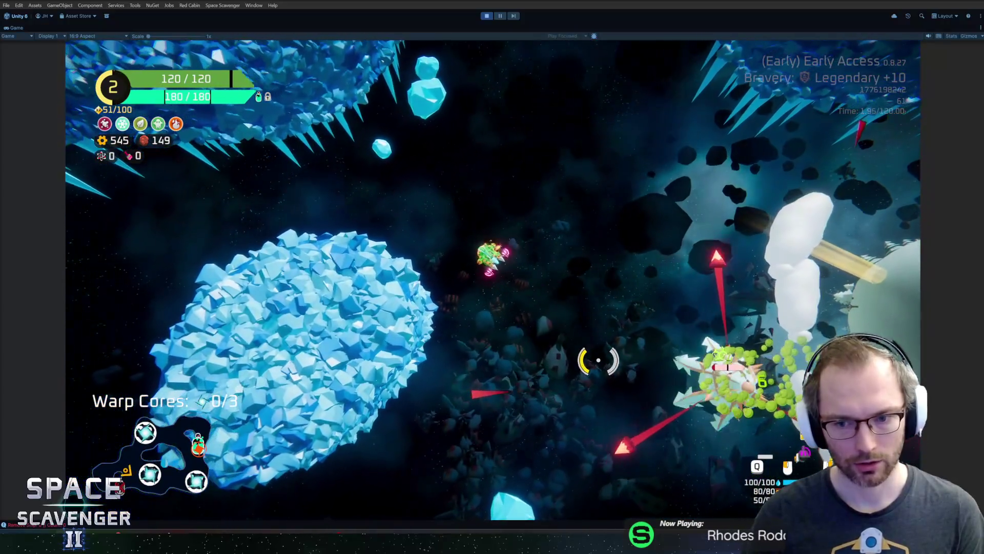
pyautogui.press('w')
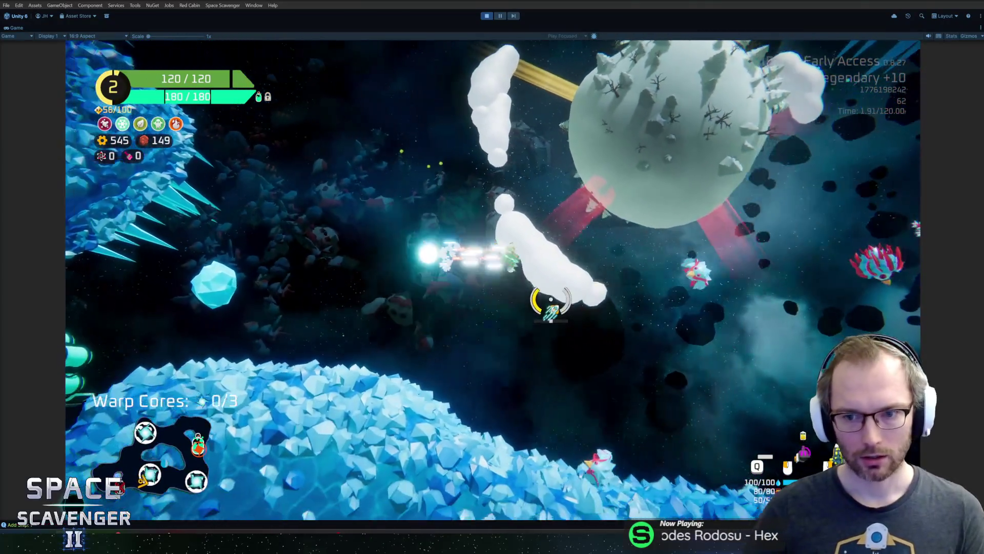
pyautogui.press('d')
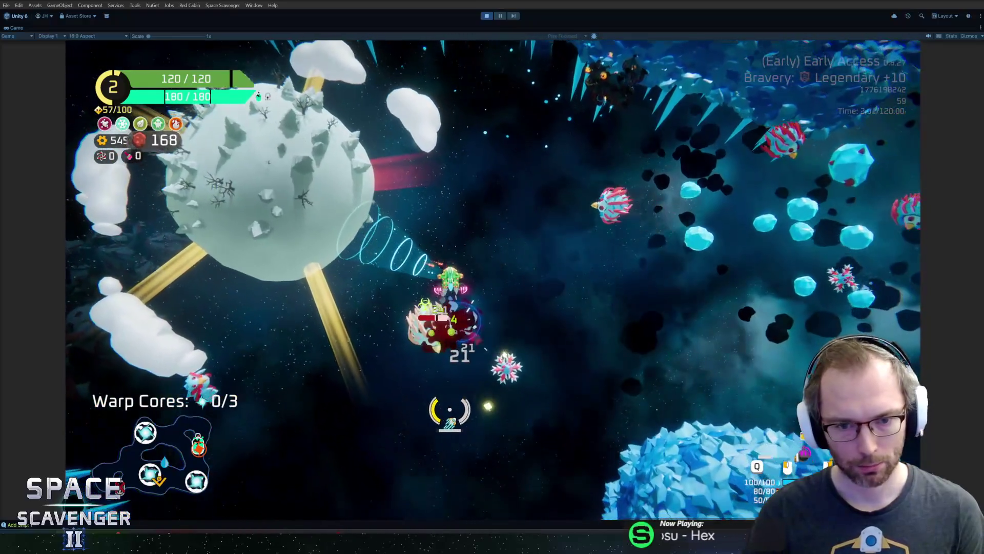
pyautogui.press('s')
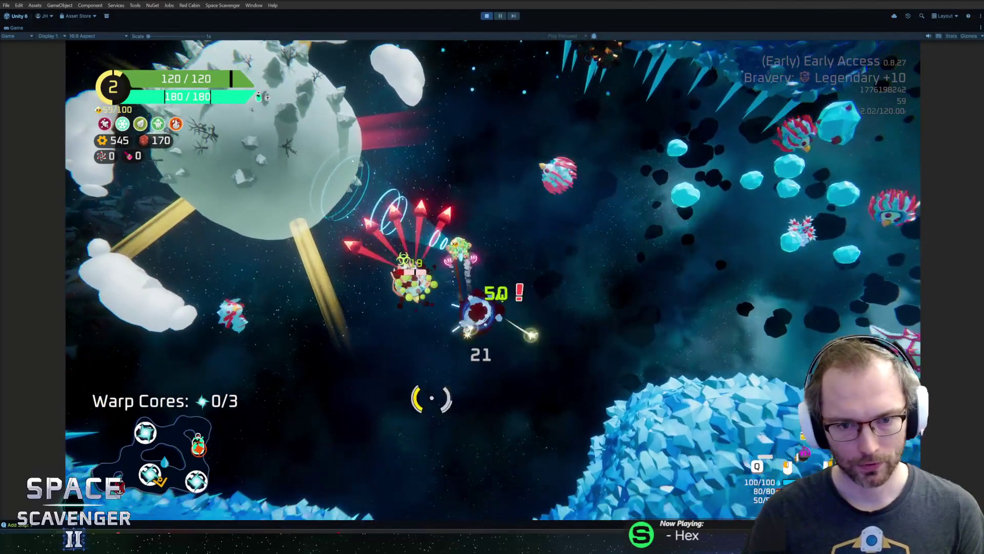
pyautogui.press('w')
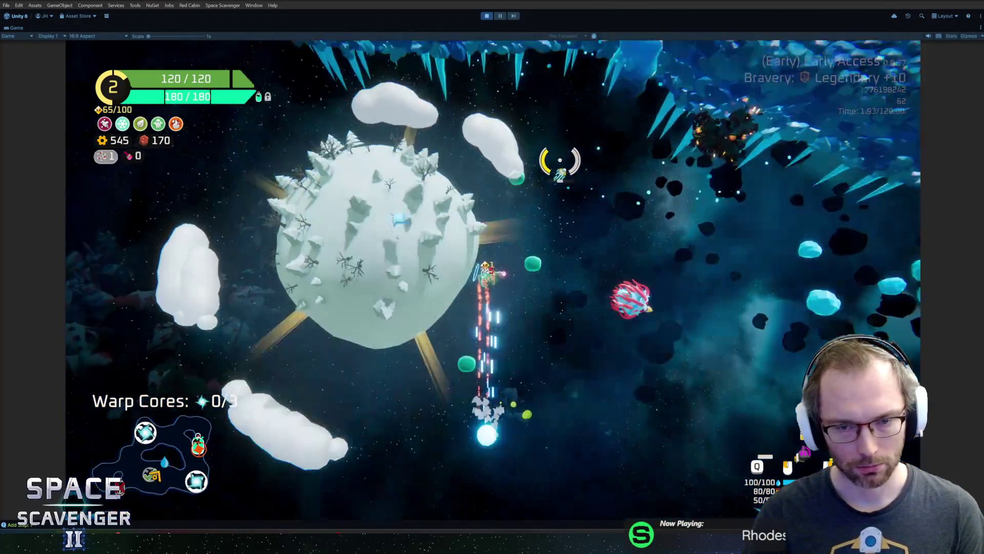
# - Collect a warp core, dash through enemies firing missiles, then return to the editor
pyautogui.press('w')
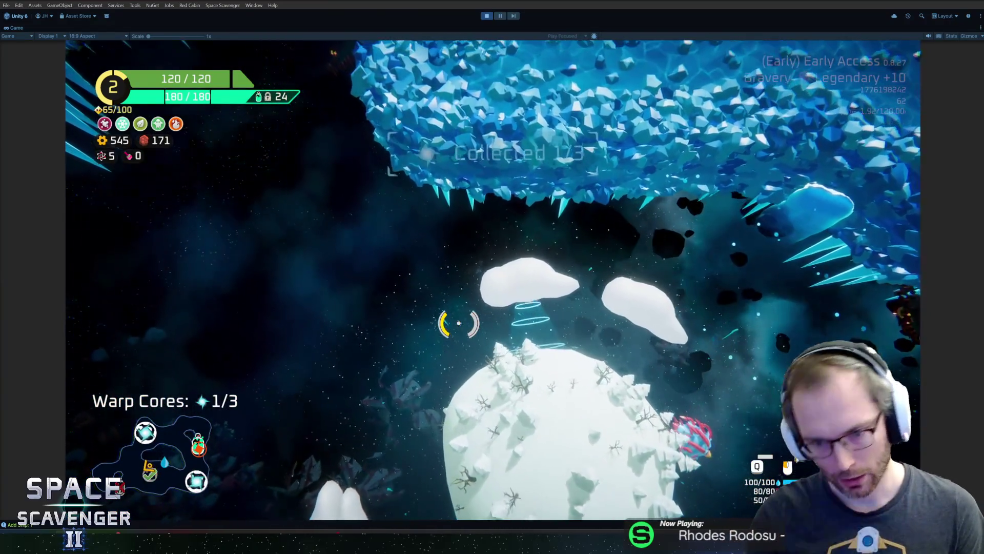
pyautogui.press('w')
pyautogui.press('w')
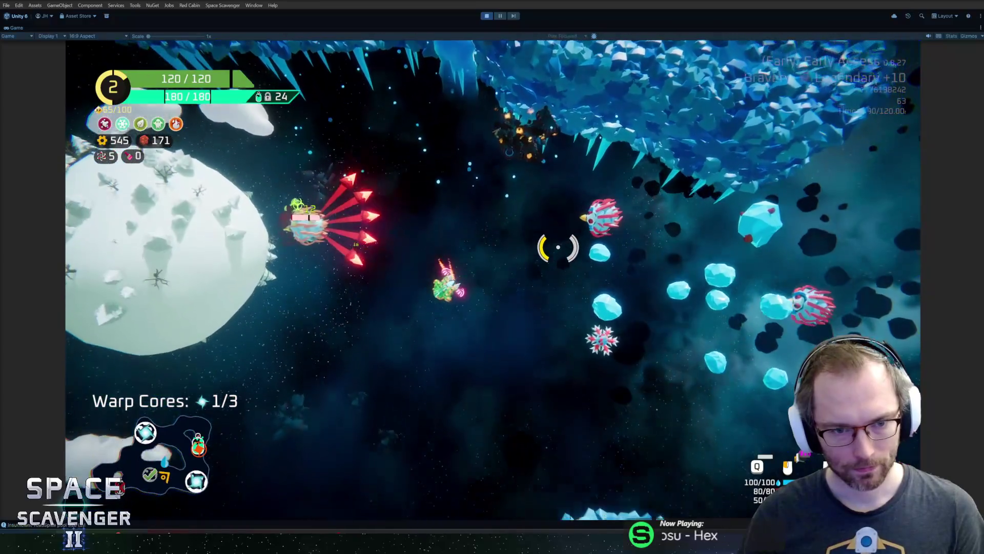
pyautogui.press('w')
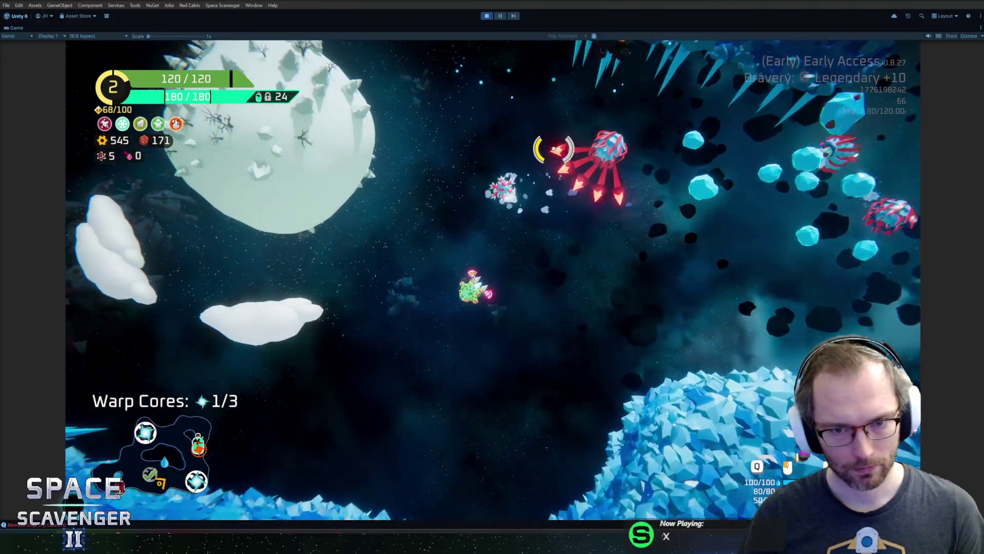
pyautogui.press('r')
pyautogui.press('w')
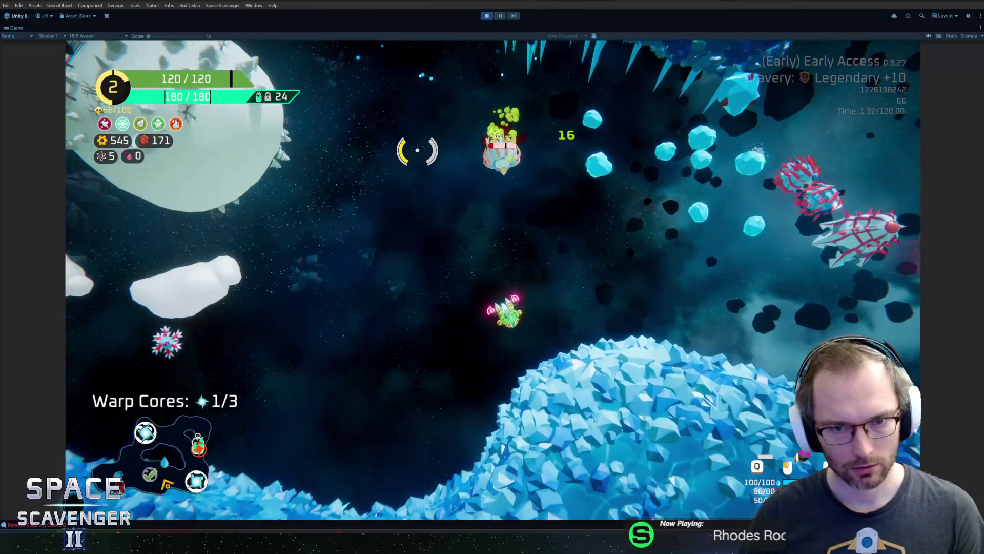
pyautogui.press('s')
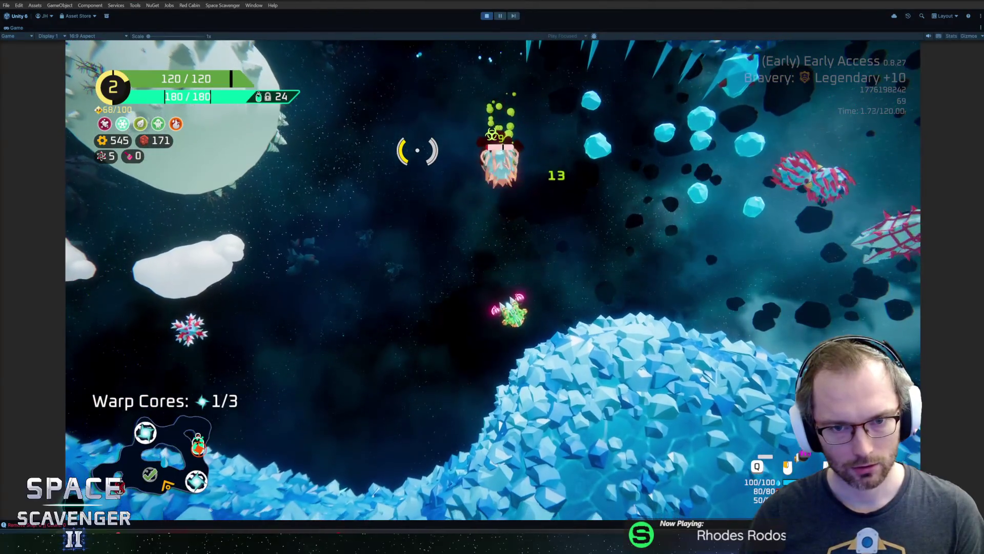
pyautogui.press('w')
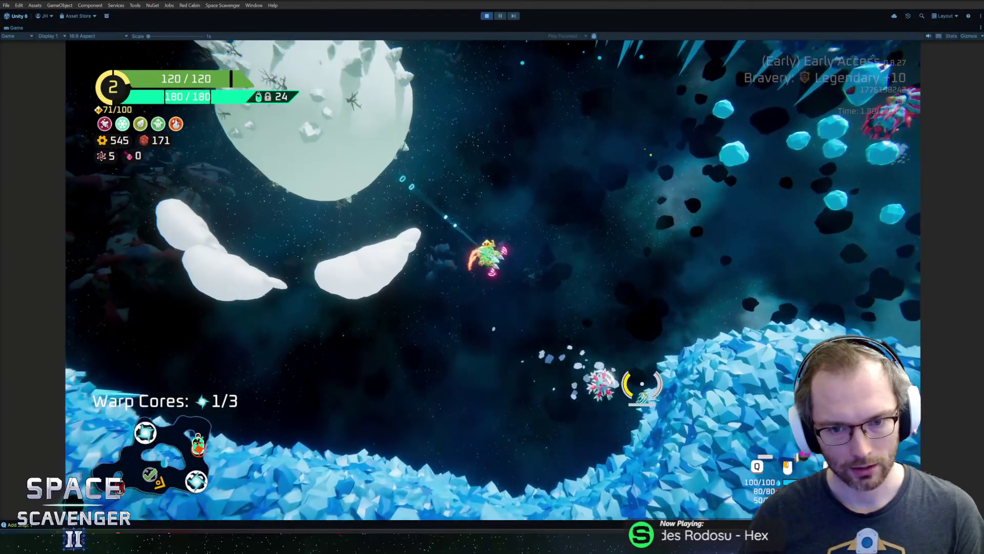
pyautogui.press('w')
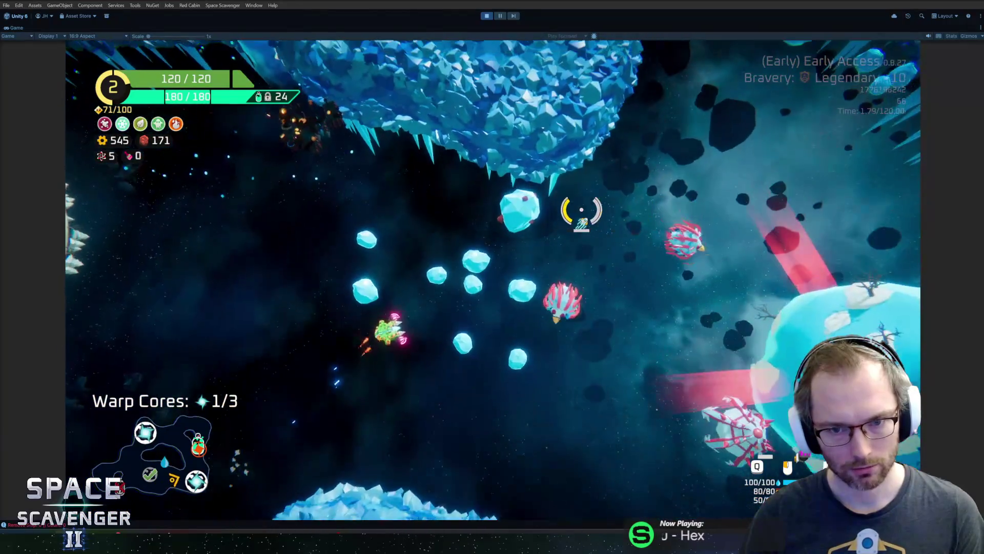
pyautogui.press('s')
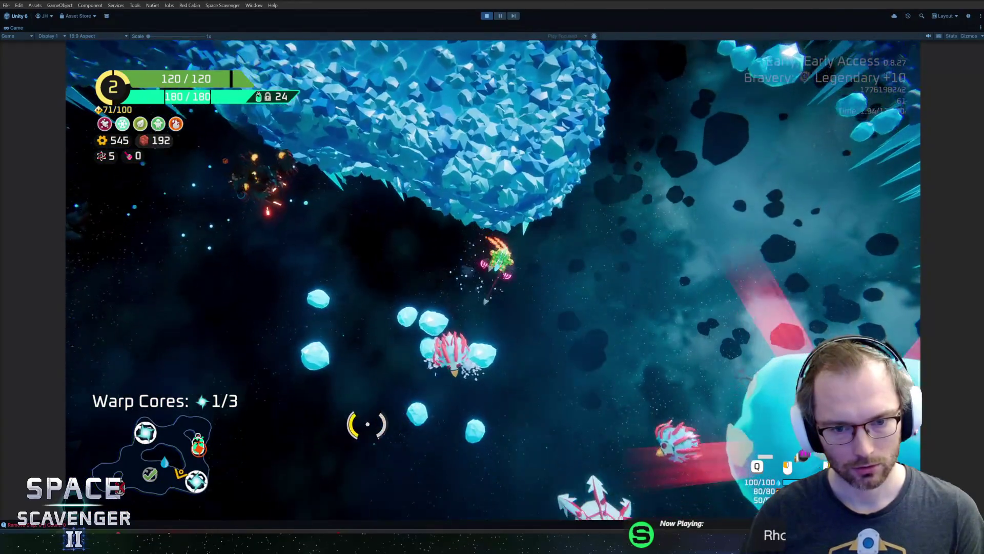
pyautogui.press('a')
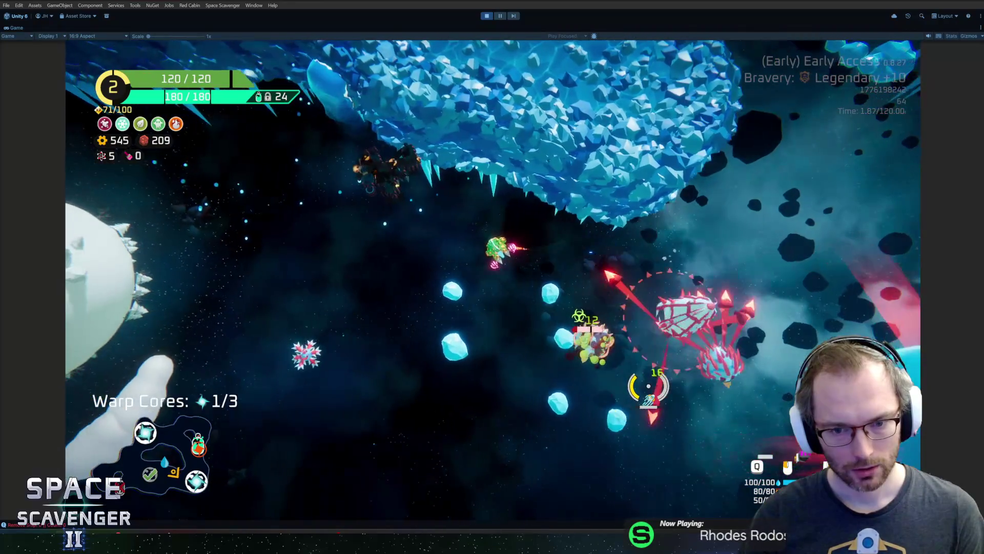
pyautogui.press('a')
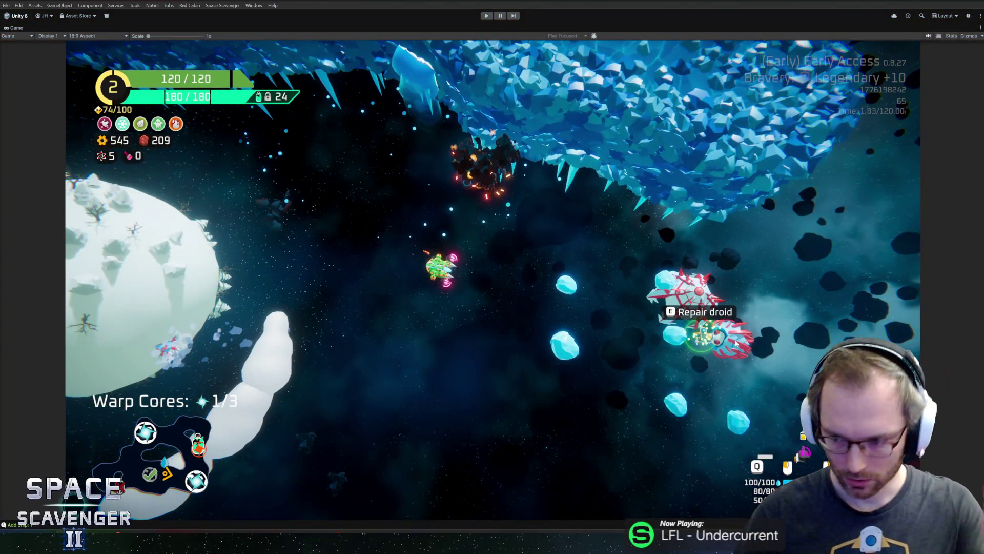
pyautogui.hotkey('ctrl', 'p')
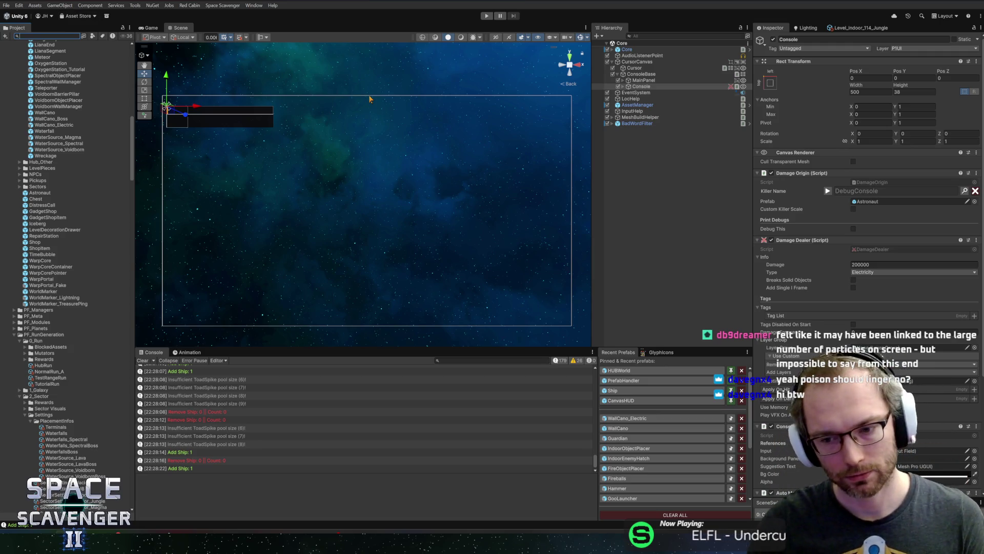
# - Scroll up in the Project panel of the restored editor layout
pyautogui.scroll(10, 69, 116)
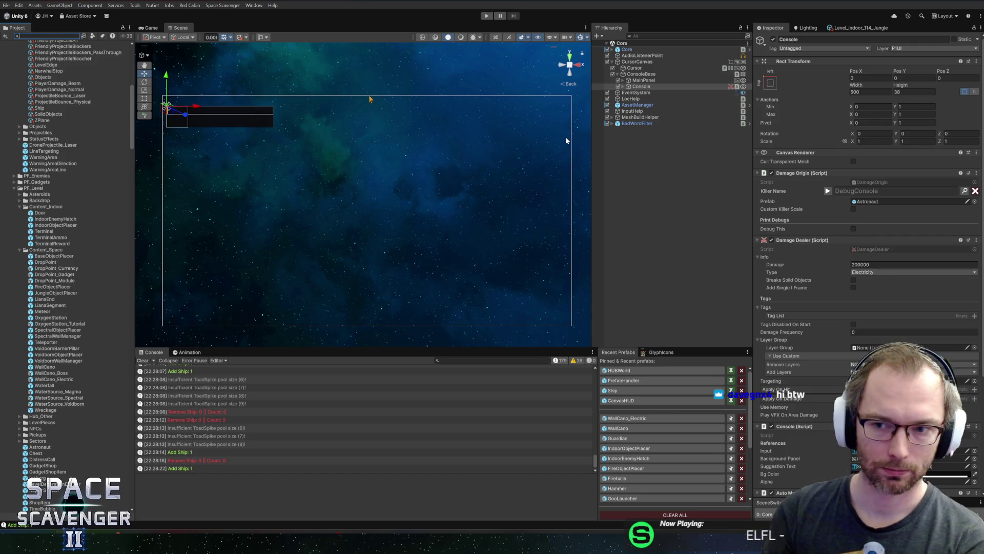
# - Collapse the ArtilleryProjectiles and LayerGroups folders in the Project panel
pyautogui.scroll(10, 45, 309)
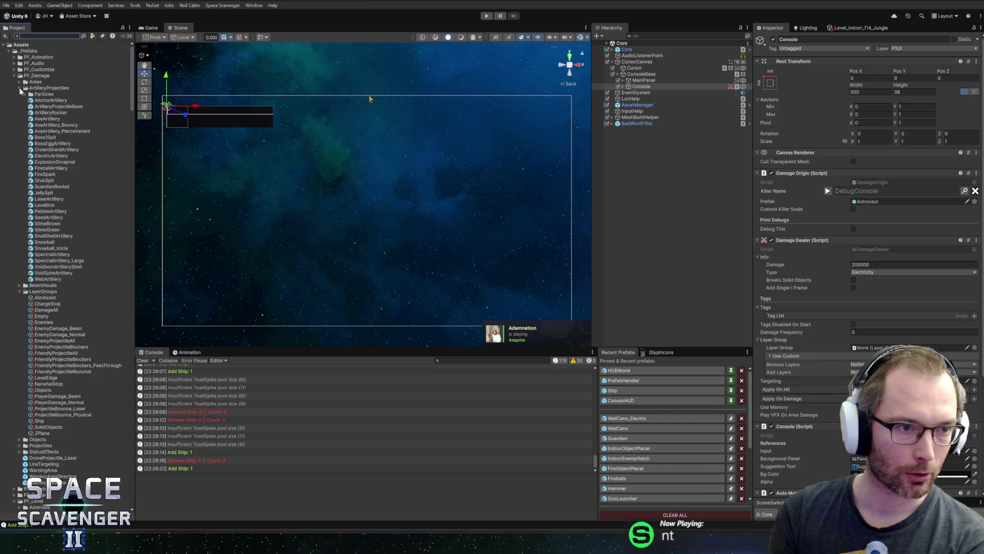
pyautogui.click(20, 88)
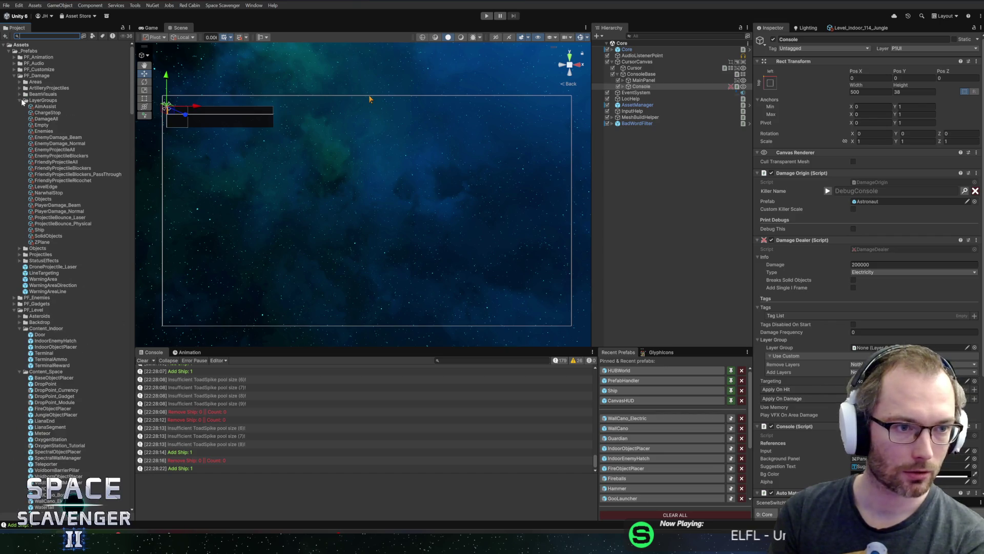
pyautogui.click(22, 102)
pyautogui.click(21, 101)
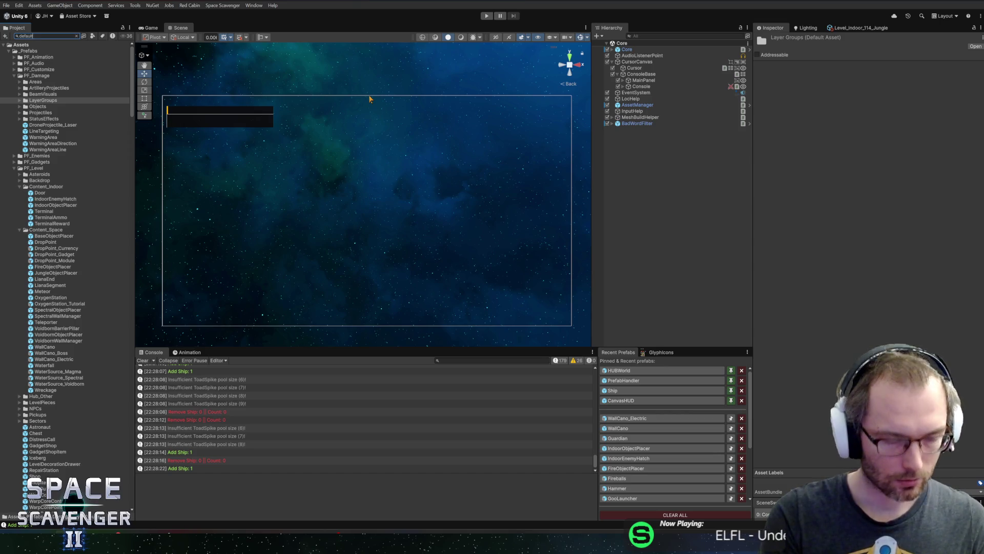
# - Open DefaultStats from the 'default' search results and reveal it in the folder tree
pyautogui.click(31, 52)
pyautogui.rightClick(22, 55)
pyautogui.click(94, 324)
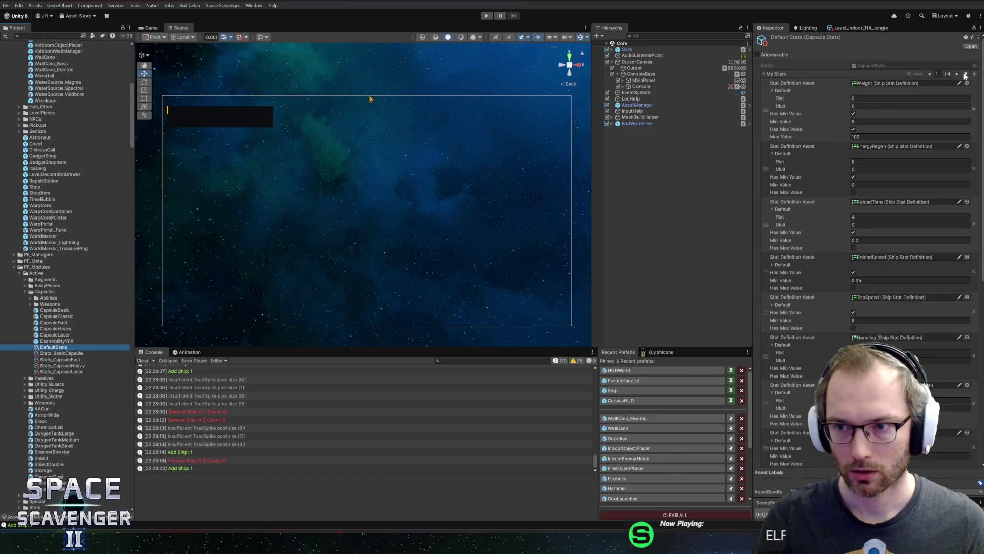
# - Give PoisonStacksFade a Default Mult of 0.25 in DefaultStats and ping its stat asset
pyautogui.scroll(-15, 916, 148)
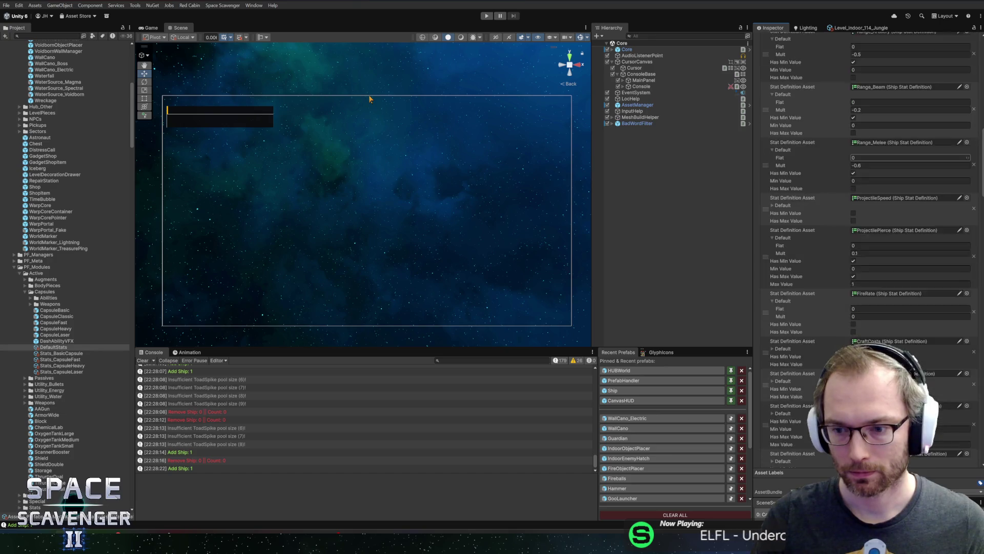
pyautogui.scroll(-2, 874, 223)
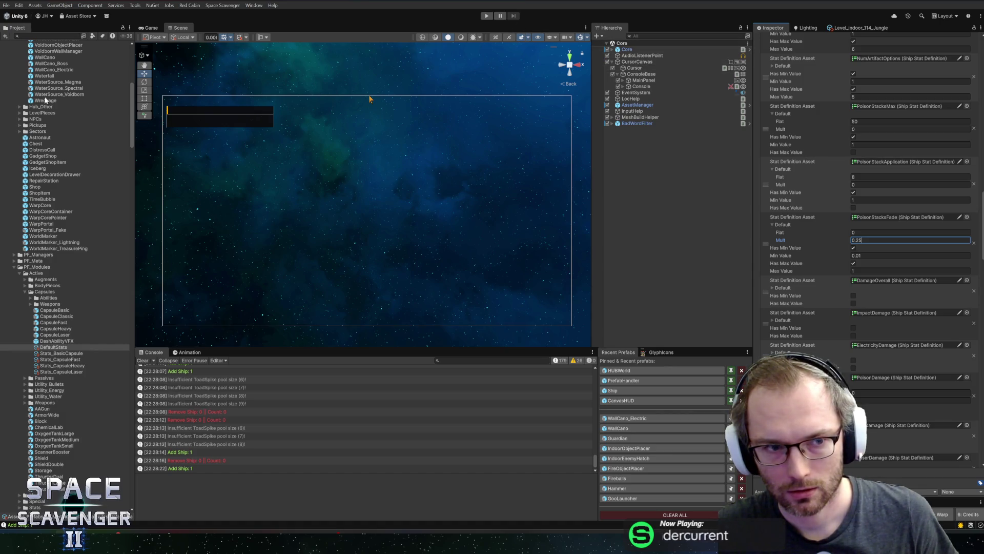
pyautogui.click(867, 218)
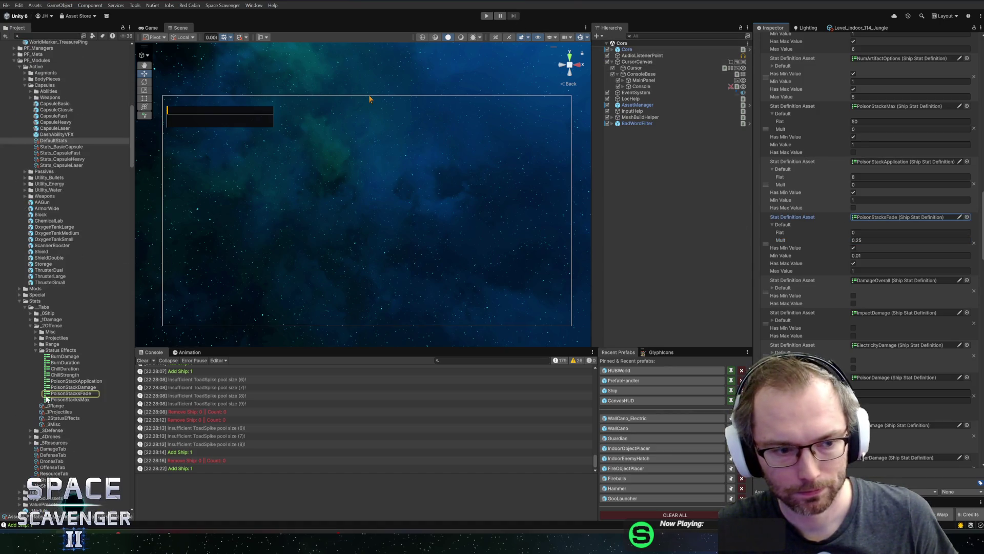
# - Inspect the PoisonStacksFade stat definition, then start Play mode with the Game view maximized
pyautogui.click(47, 395)
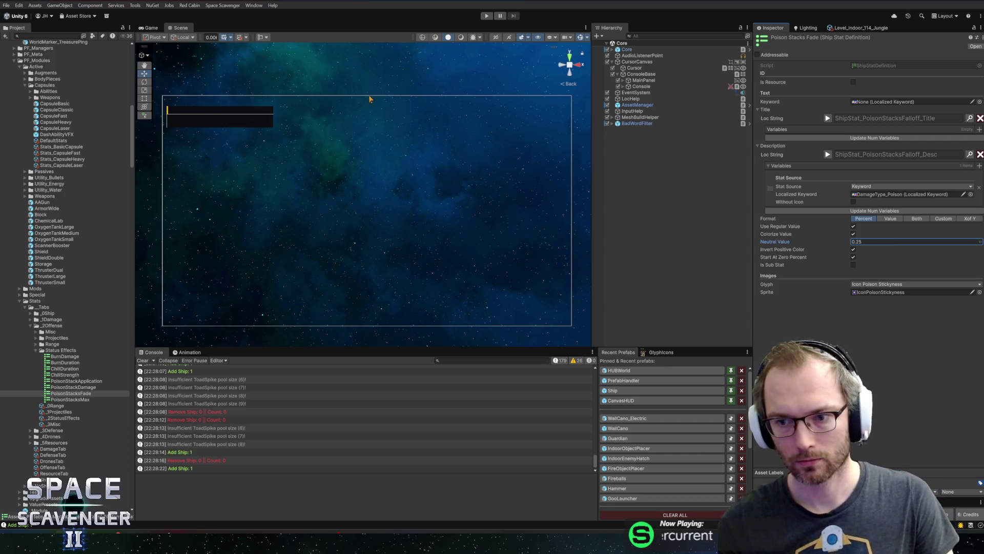
pyautogui.hotkey('ctrl', 'p')
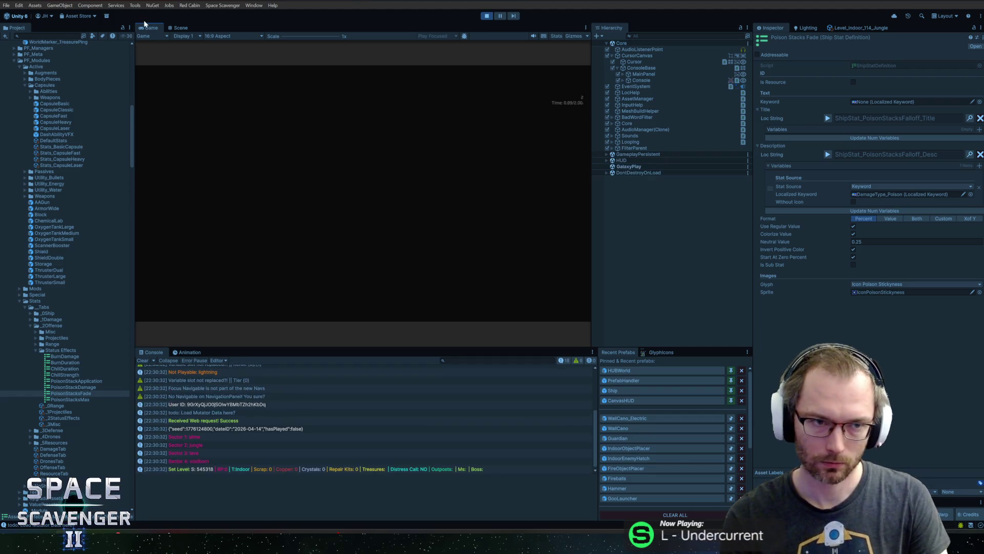
pyautogui.doubleClick(159, 26)
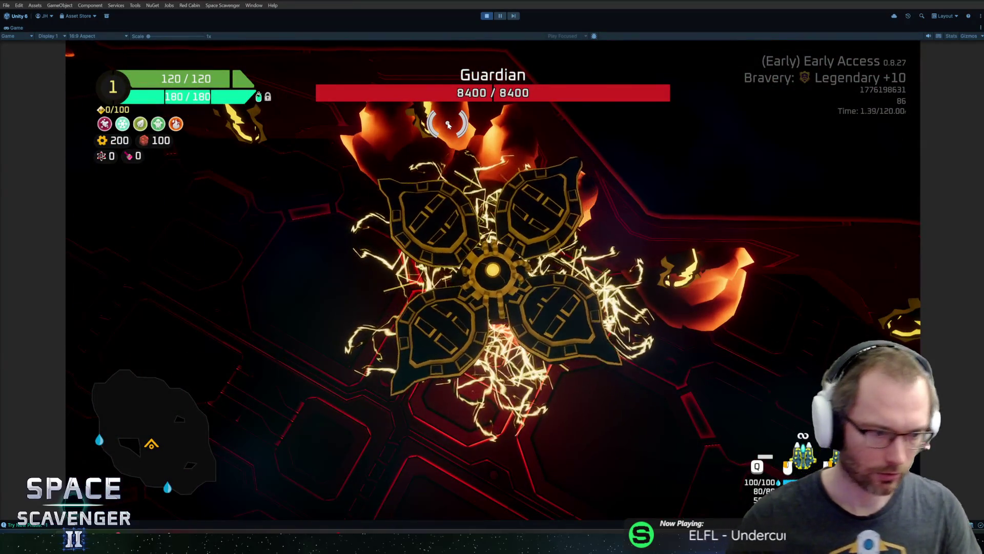
# - Spawn a Blow Dart with 'spawn blowdart', pick it up, and rerun the DamageOverall command
pyautogui.press('`')
pyautogui.press('`')
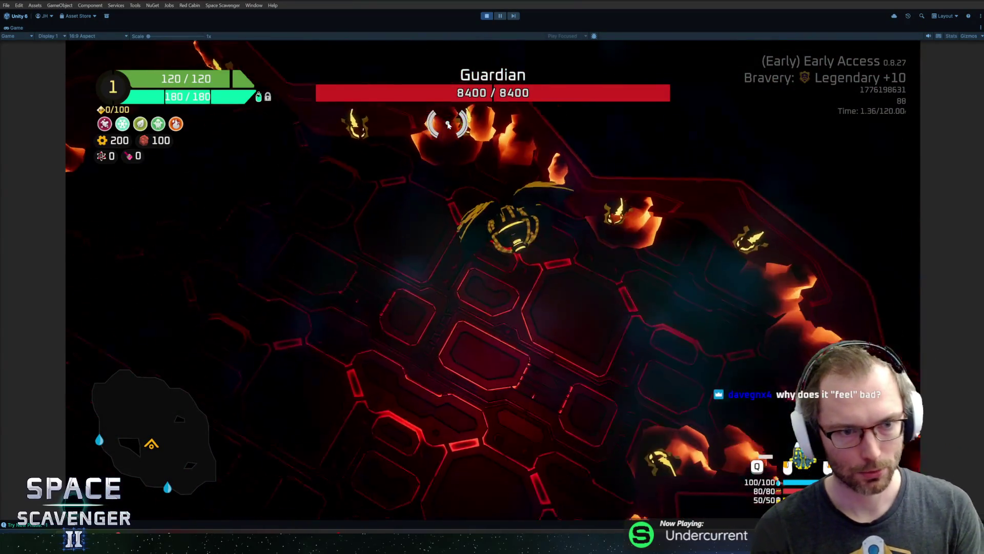
pyautogui.press('`')
pyautogui.write('spawn blow')
pyautogui.press('BackSpace')
pyautogui.press('BackSpace')
pyautogui.write('owd')
pyautogui.press('Return')
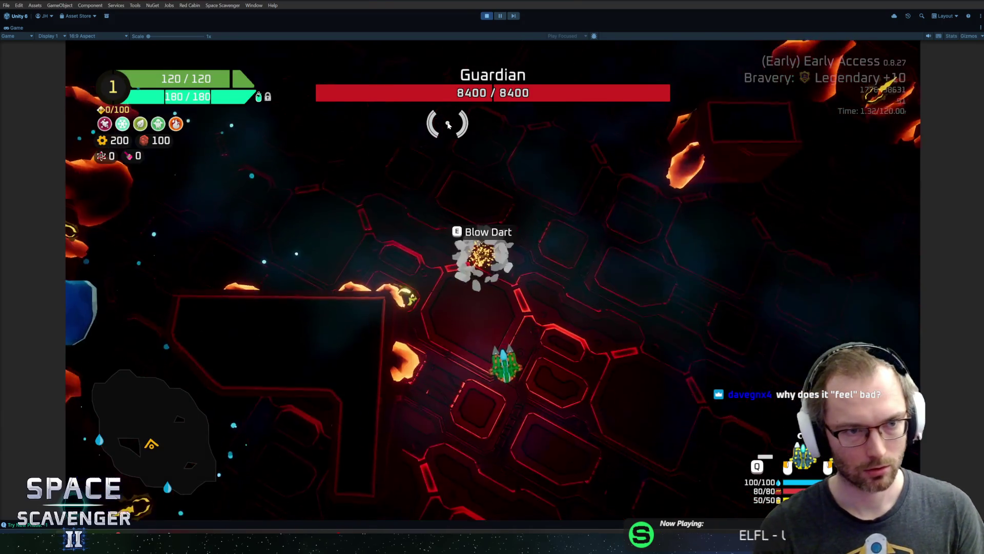
pyautogui.press('e')
pyautogui.press('`')
pyautogui.press('Up')
pyautogui.press('Up')
pyautogui.press('Return')
pyautogui.press('e')
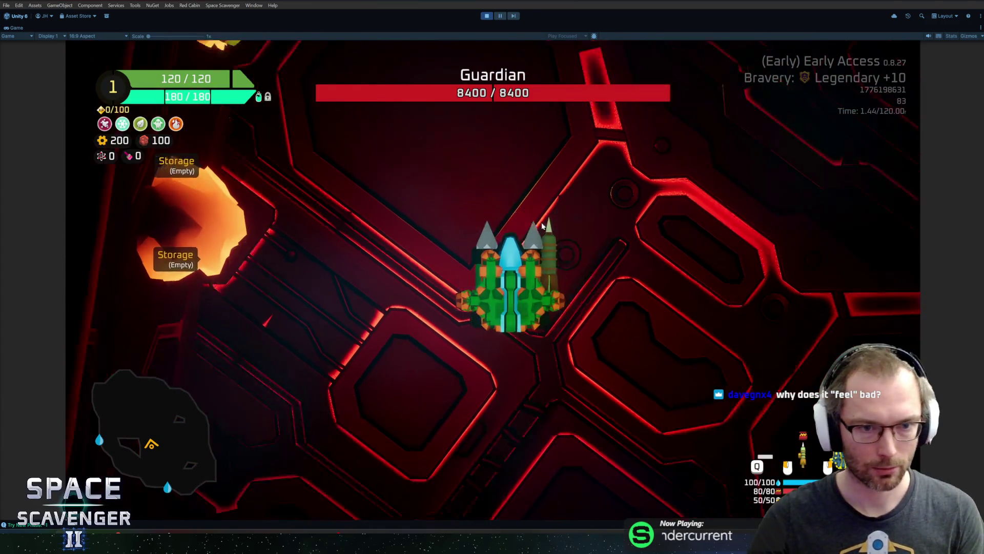
# - Fire sustained beams at the Guardian, wearing its health down from 8400
pyautogui.moveTo(537, 135)
pyautogui.mouseDown()
pyautogui.moveTo(564, 128)
pyautogui.moveTo(571, 164)
pyautogui.moveTo(643, 187)
pyautogui.moveTo(694, 221)
pyautogui.moveTo(707, 246)
pyautogui.moveTo(633, 219)
pyautogui.moveTo(644, 210)
pyautogui.mouseUp()
pyautogui.moveTo(714, 143)
pyautogui.mouseDown()
pyautogui.moveTo(659, 121)
pyautogui.moveTo(666, 102)
pyautogui.moveTo(630, 98)
pyautogui.moveTo(722, 211)
pyautogui.moveTo(559, 318)
pyautogui.moveTo(538, 208)
pyautogui.moveTo(362, 183)
pyautogui.moveTo(272, 222)
pyautogui.moveTo(391, 321)
pyautogui.moveTo(669, 233)
pyautogui.mouseUp()
pyautogui.moveTo(663, 188); pyautogui.dragTo(690, 182)
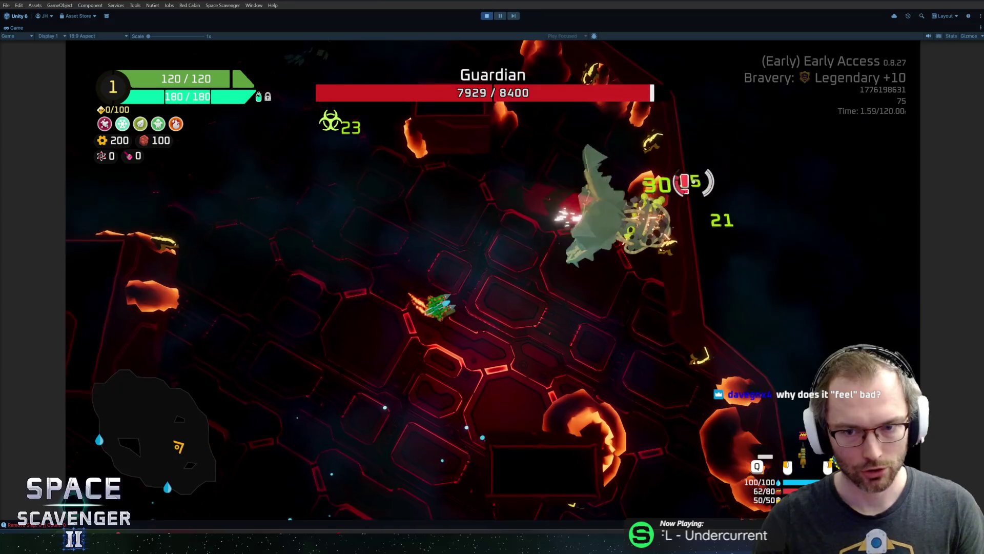
pyautogui.moveTo(578, 172)
pyautogui.mouseDown()
pyautogui.moveTo(462, 180)
pyautogui.moveTo(328, 215)
pyautogui.mouseUp()
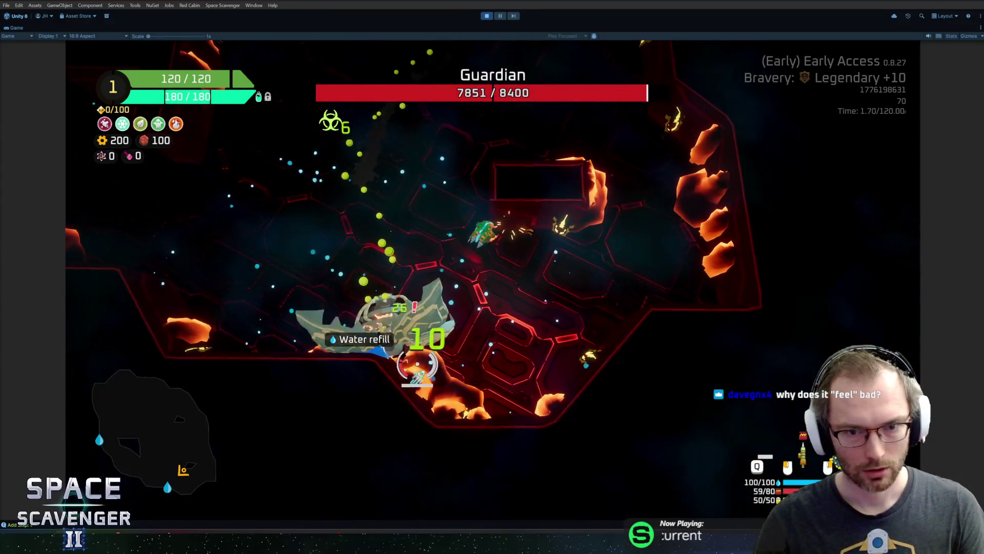
pyautogui.moveTo(449, 409)
pyautogui.mouseDown()
pyautogui.moveTo(458, 131)
pyautogui.moveTo(353, 157)
pyautogui.moveTo(377, 225)
pyautogui.moveTo(477, 328)
pyautogui.moveTo(622, 286)
pyautogui.moveTo(599, 376)
pyautogui.moveTo(567, 330)
pyautogui.moveTo(576, 264)
pyautogui.moveTo(593, 230)
pyautogui.moveTo(426, 132)
pyautogui.moveTo(281, 242)
pyautogui.moveTo(189, 293)
pyautogui.moveTo(295, 357)
pyautogui.moveTo(397, 389)
pyautogui.moveTo(288, 85)
pyautogui.mouseUp()
pyautogui.press('`')
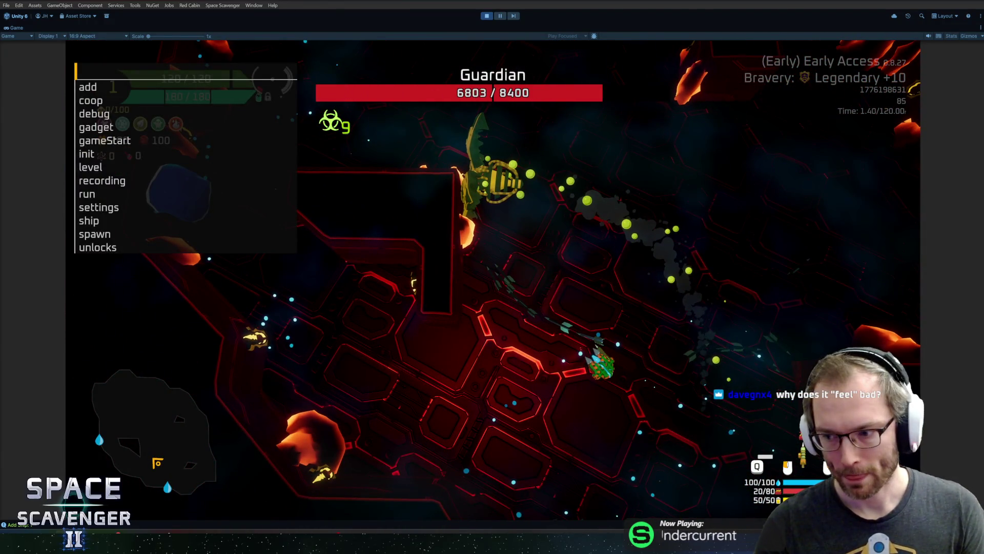
# - Rerun the DamageOverall command, attach the Blow Dart to the ship's left side, and resume combat
pyautogui.press('Up')
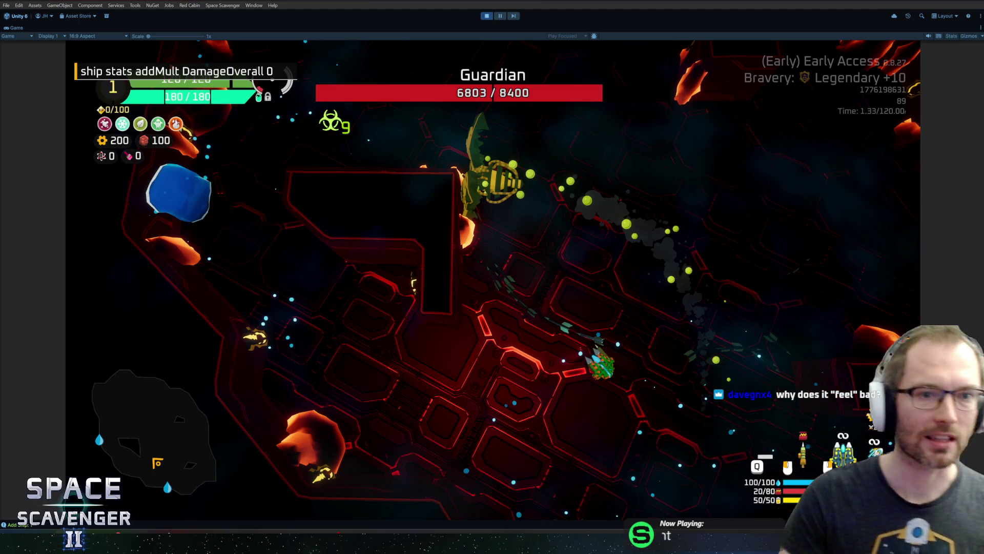
pyautogui.press('Return')
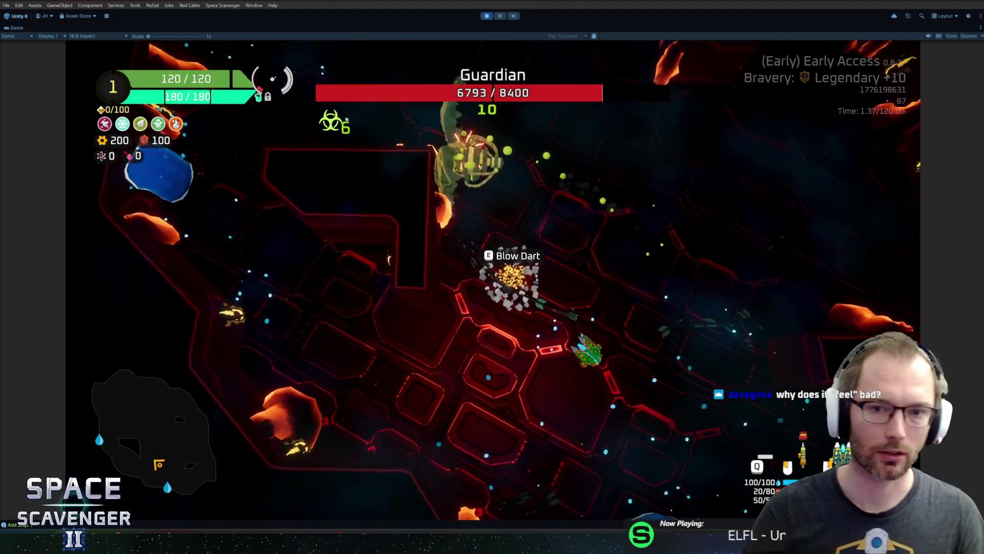
pyautogui.moveTo(222, 246)
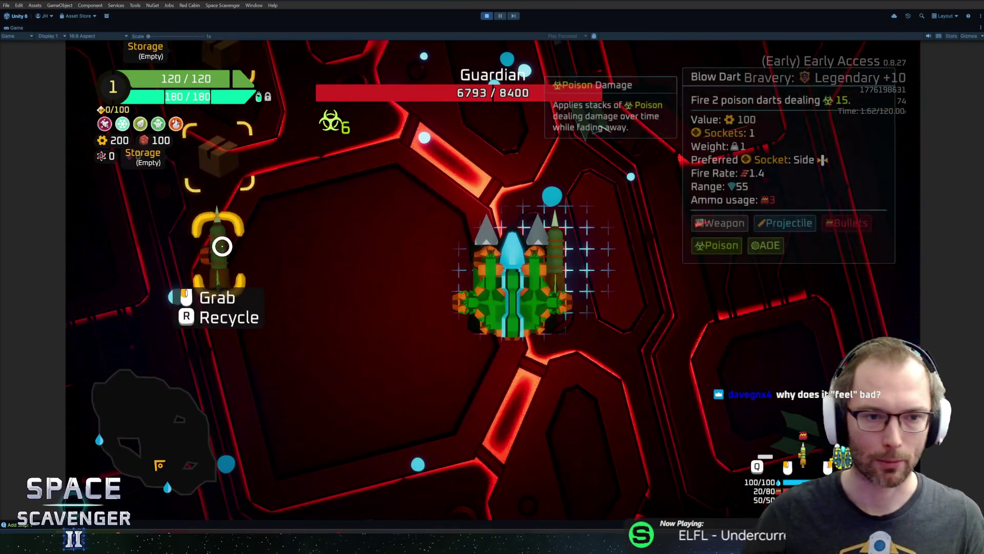
pyautogui.moveTo(222, 247)
pyautogui.mouseDown()
pyautogui.moveTo(469, 220)
pyautogui.moveTo(453, 188)
pyautogui.mouseUp()
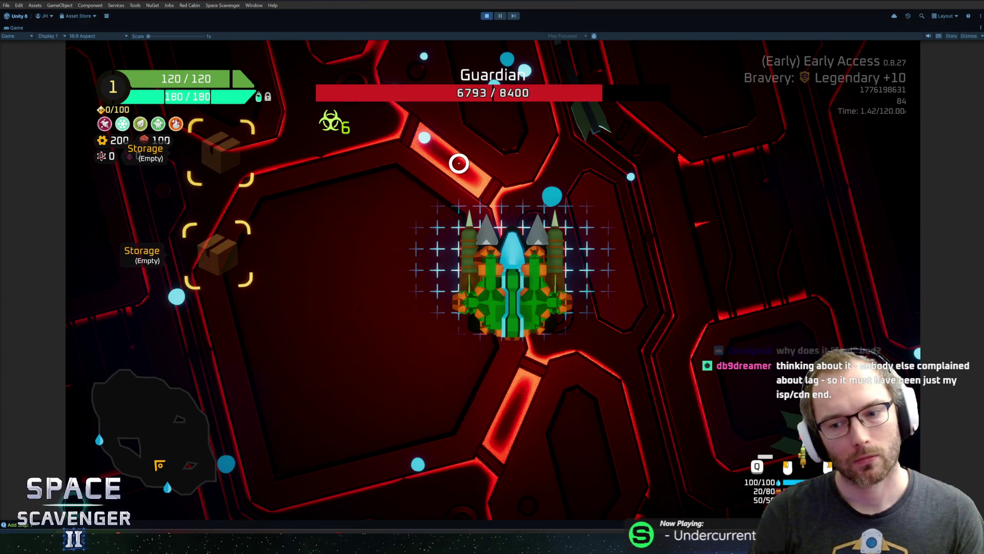
pyautogui.press('Tab')
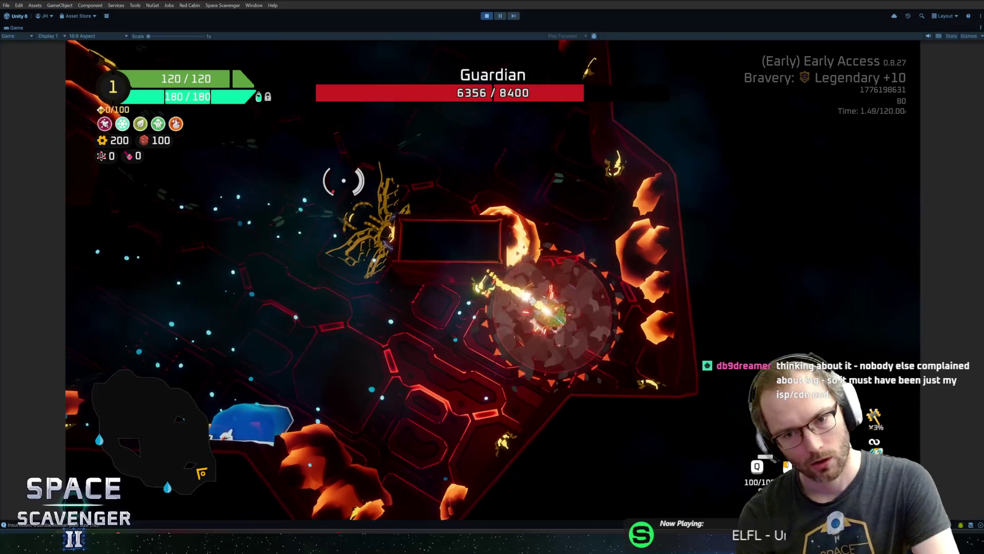
# - Review the poison stats under Offense in the ship stats panel, then resume
pyautogui.press('Tab')
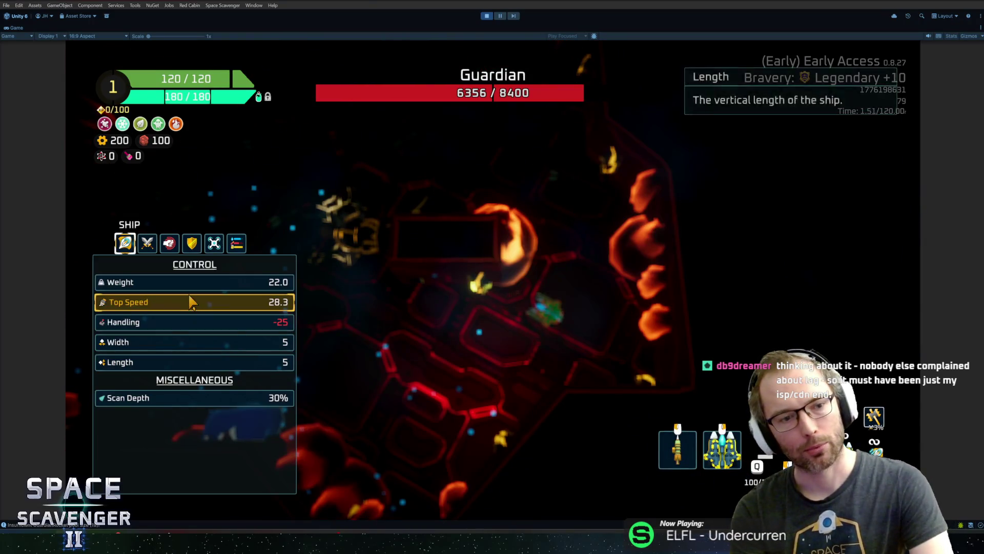
pyautogui.press('e')
pyautogui.click(165, 248)
pyautogui.scroll(-5, 169, 345)
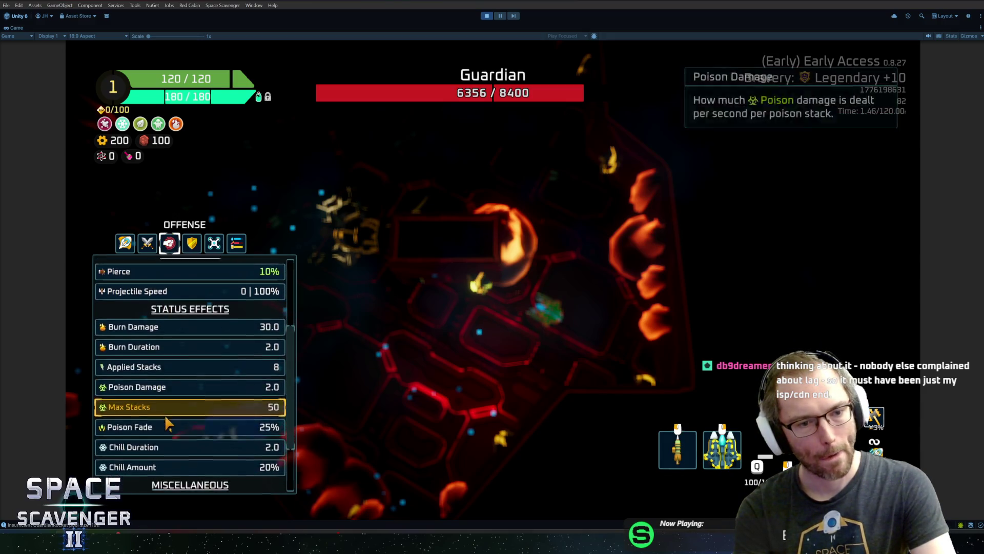
pyautogui.press('Tab')
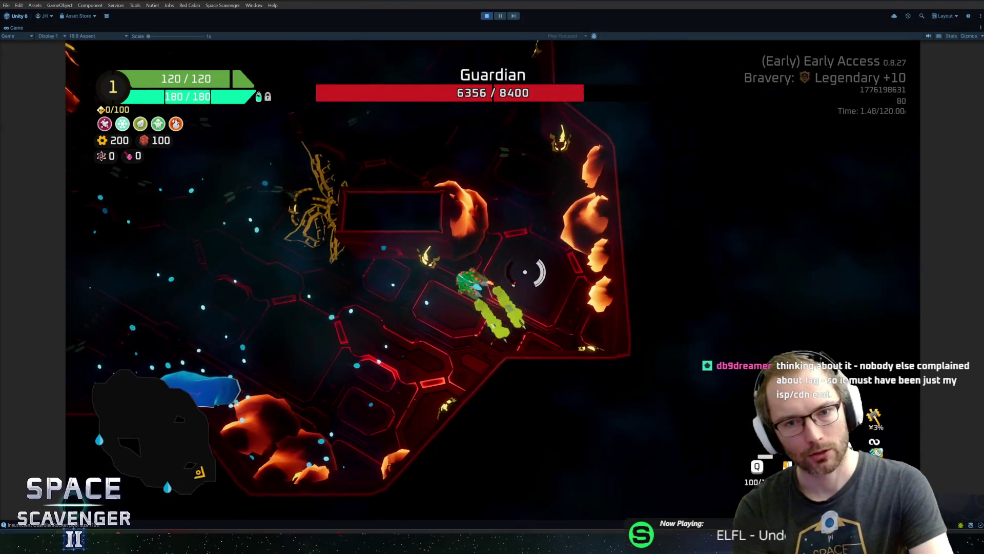
# - Fly around the arena keeping aim on the Guardian to stack poison
pyautogui.press('space')
pyautogui.press('a')
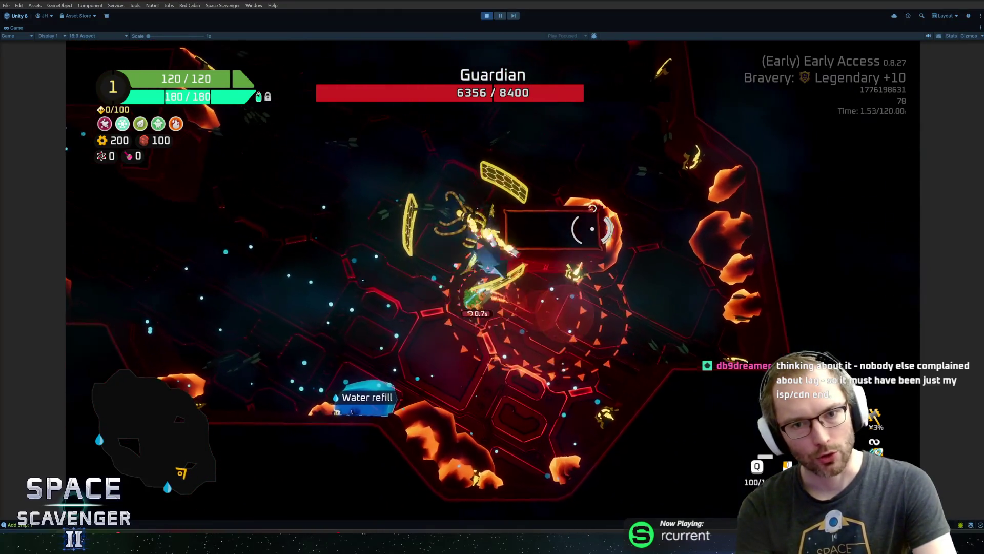
pyautogui.press('w')
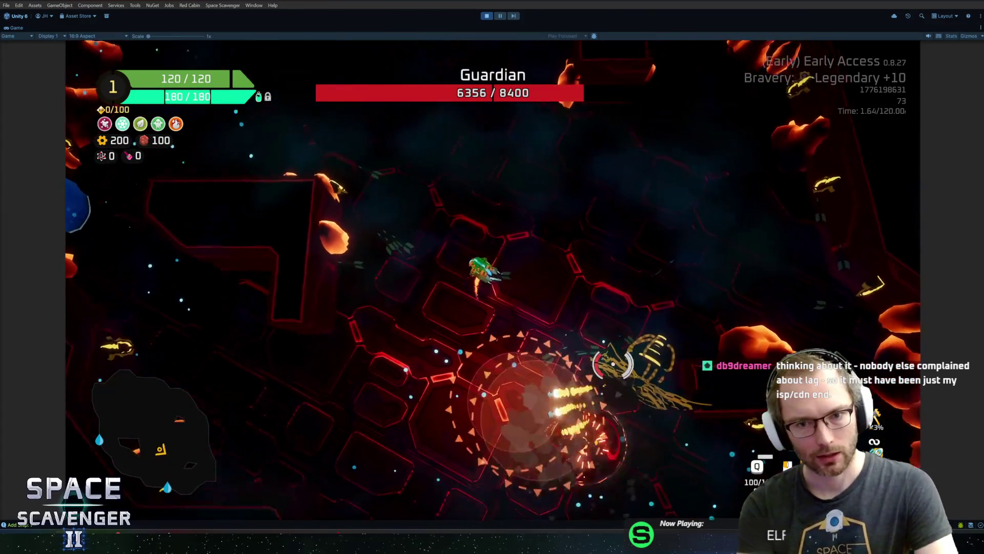
pyautogui.press('d')
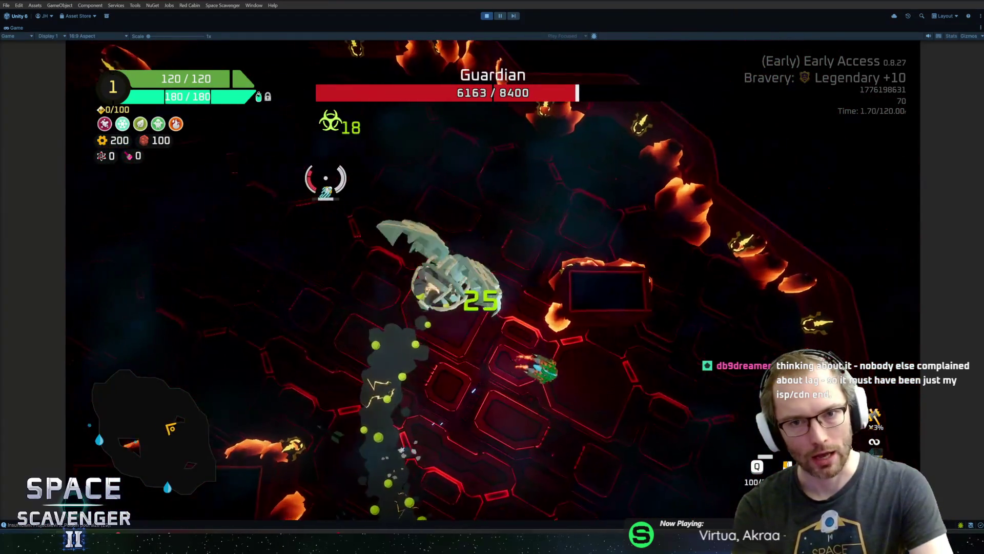
pyautogui.press('a')
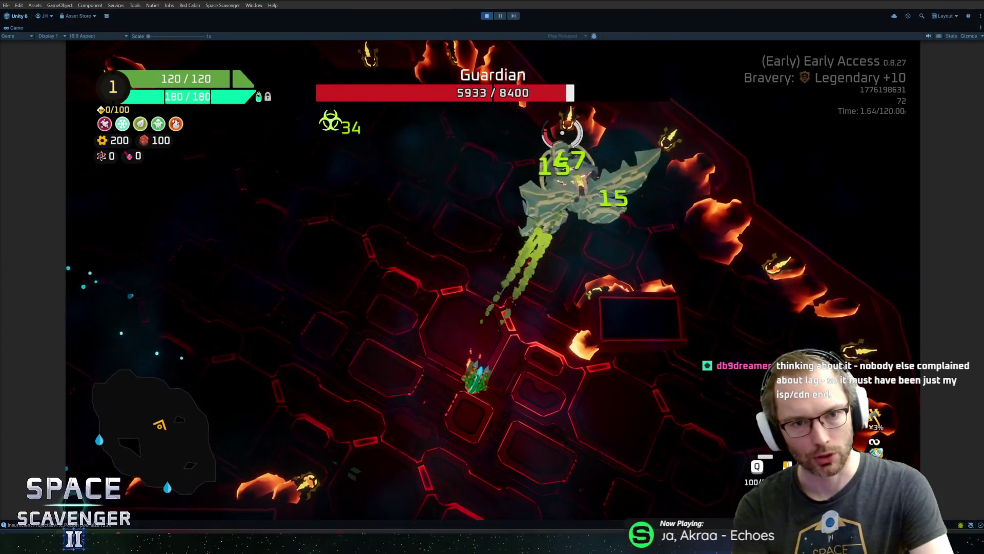
pyautogui.press('d')
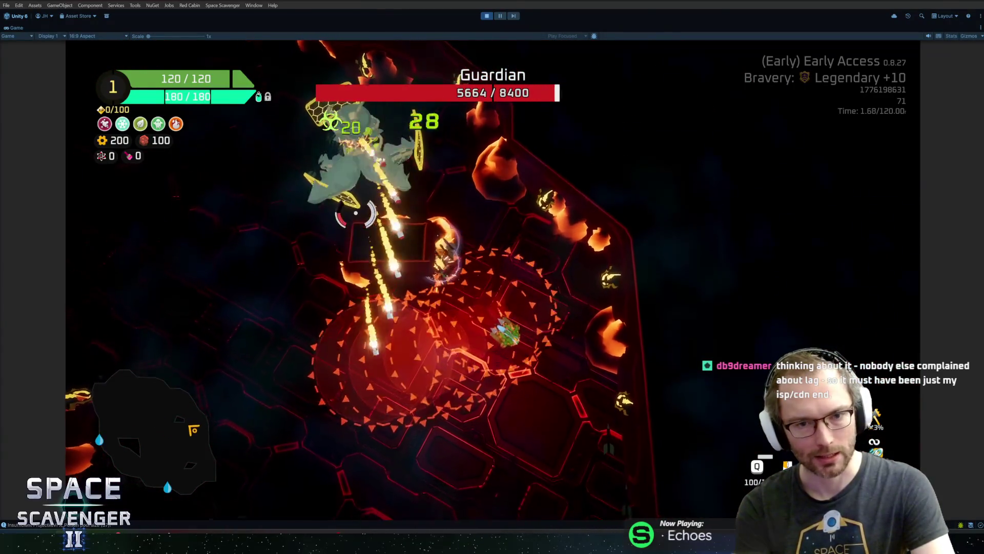
pyautogui.press('a')
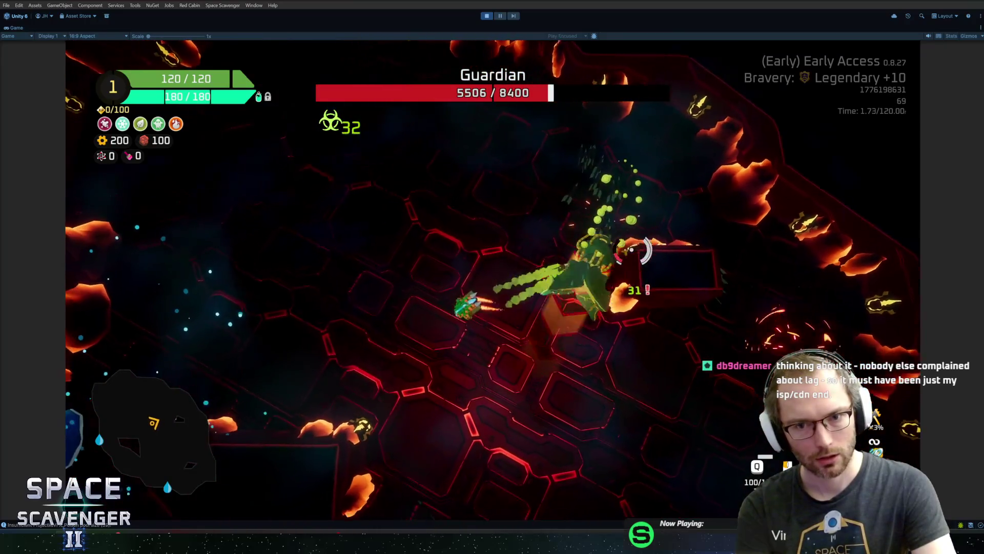
pyautogui.press('w')
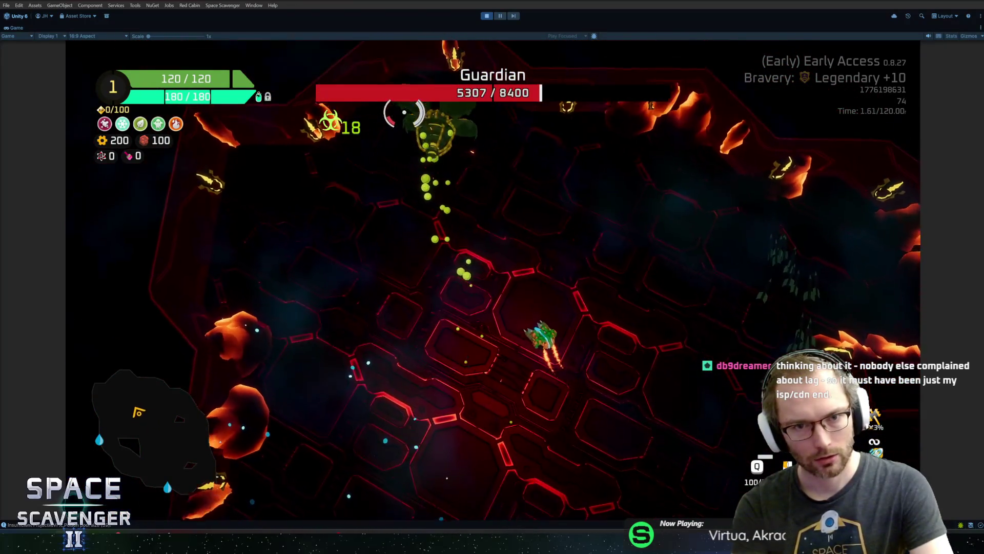
pyautogui.press('a')
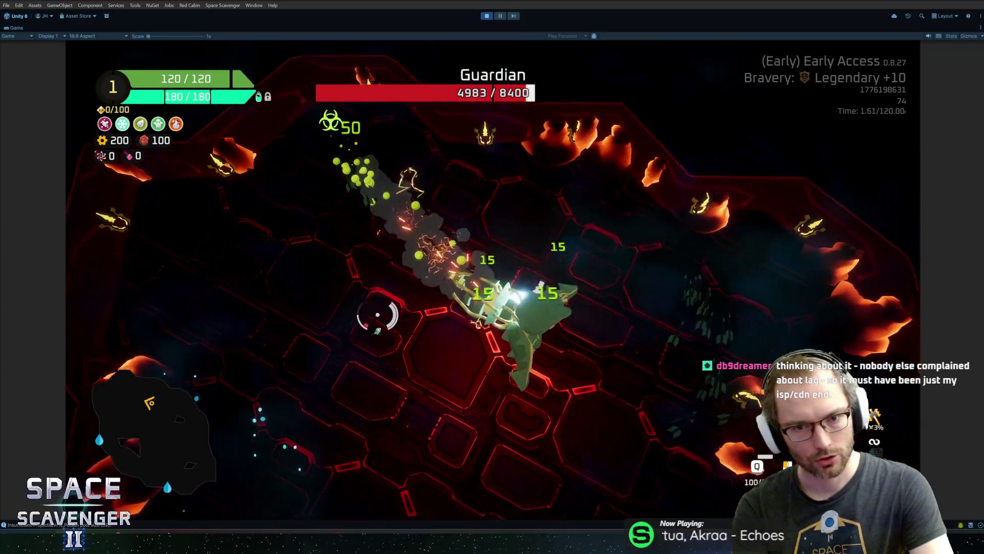
pyautogui.press('s')
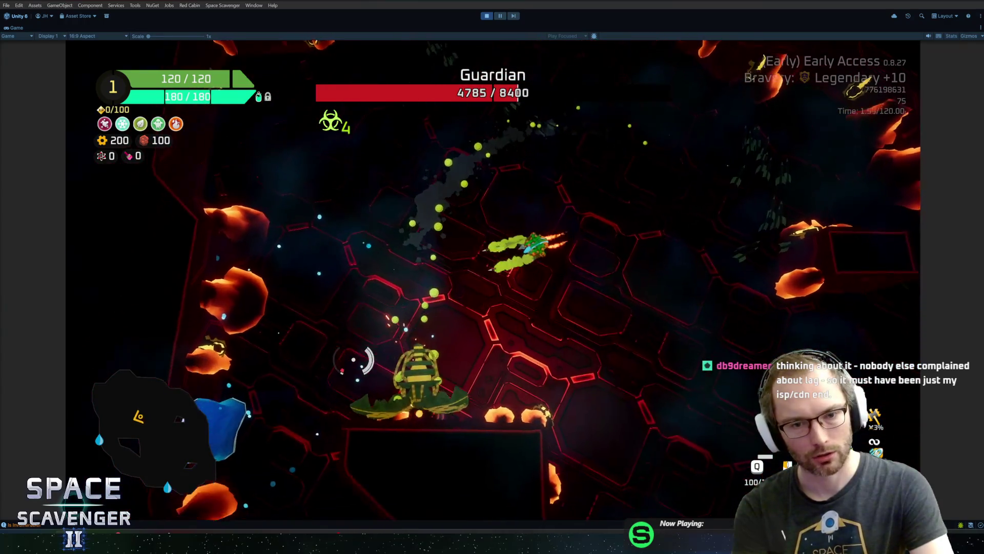
# - Keep beaming the Guardian while circling down and right until 1076 of 8400, then pause
pyautogui.press('s')
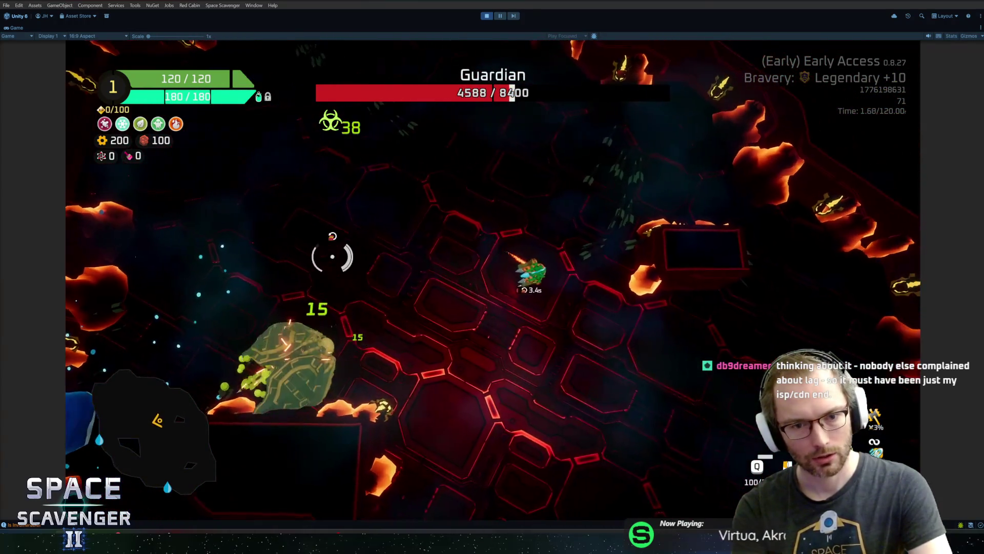
pyautogui.press('s')
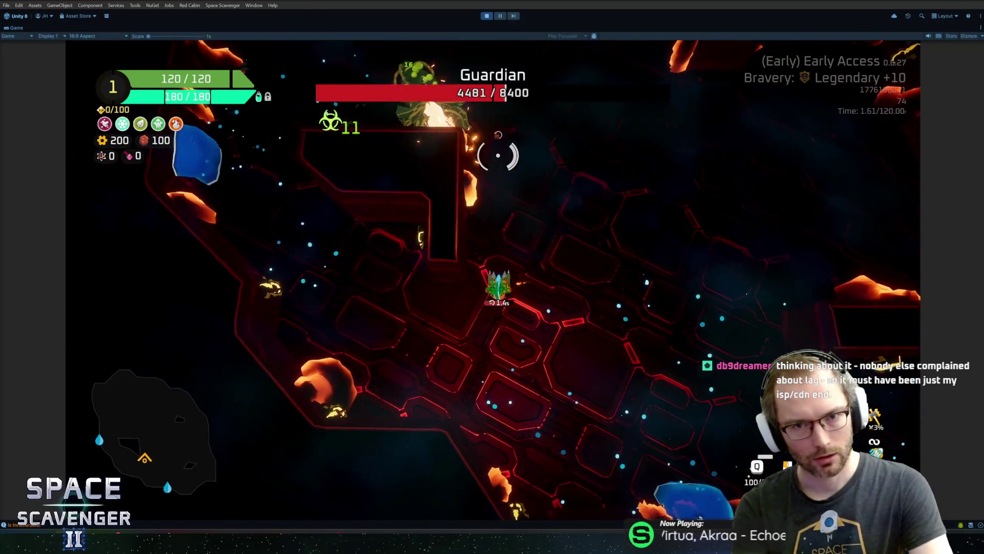
pyautogui.press('w')
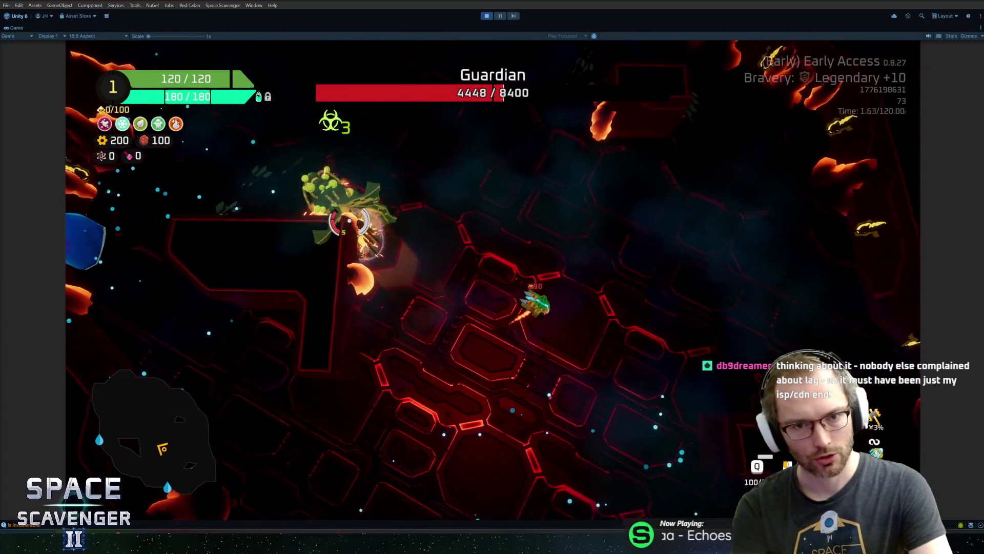
pyautogui.press('s')
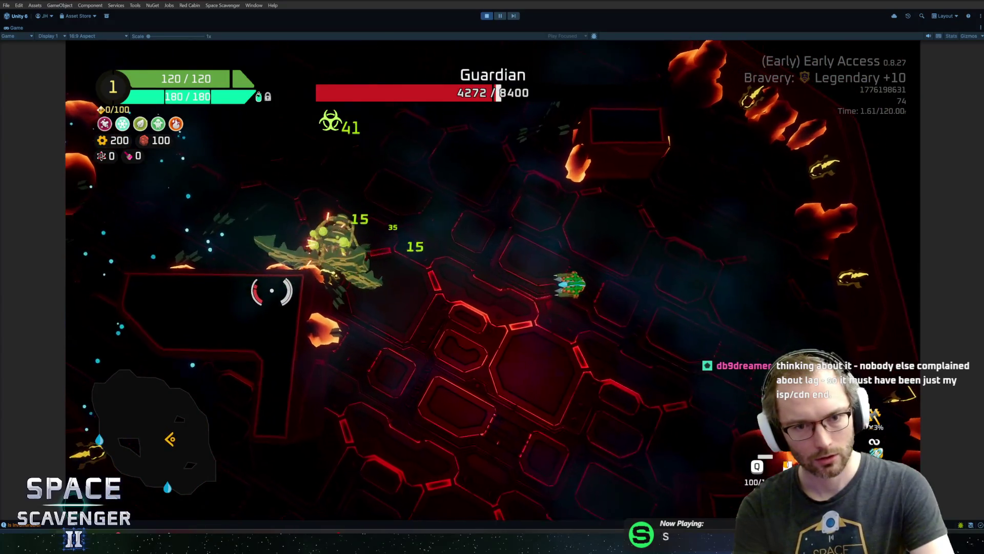
pyautogui.press('d')
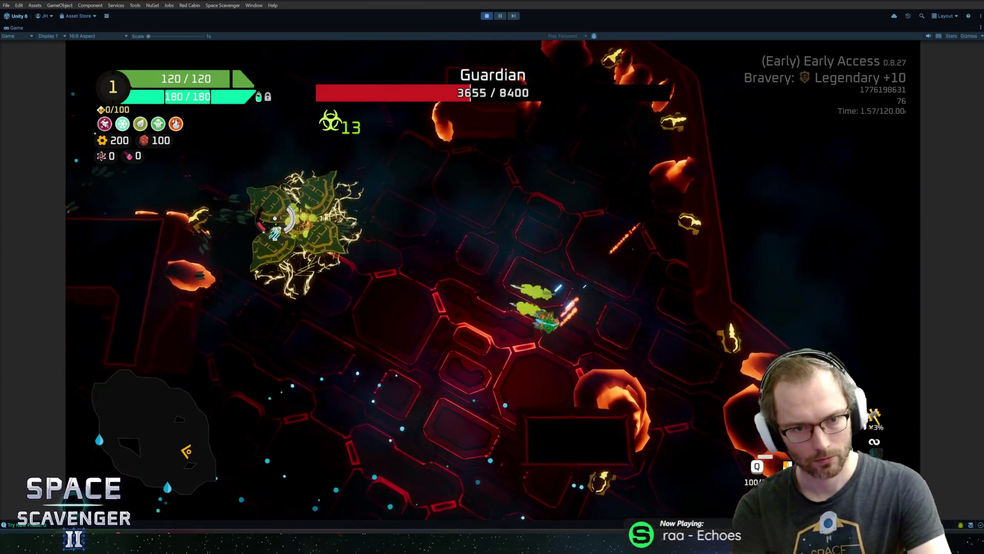
pyautogui.press('s')
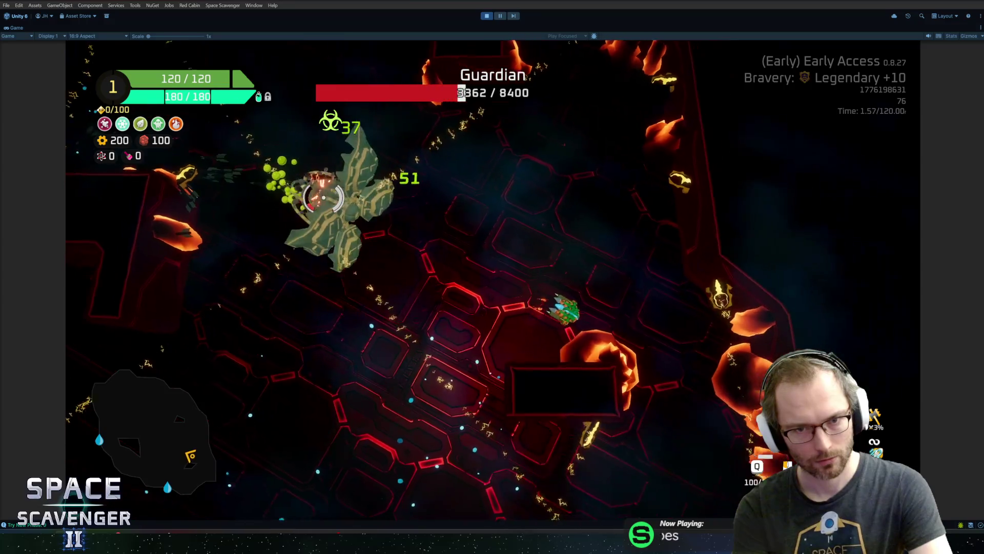
pyautogui.press('s')
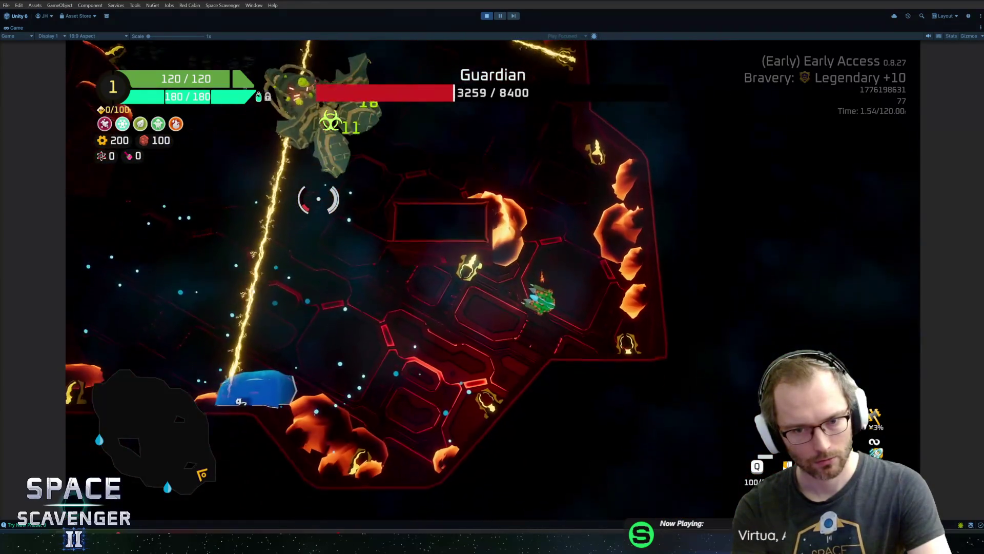
pyautogui.press('s')
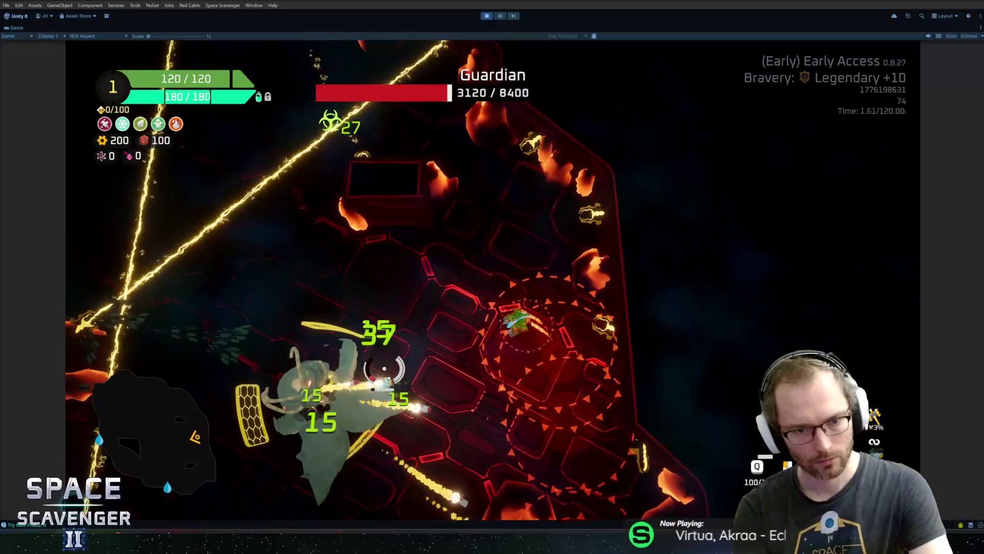
pyautogui.press('s')
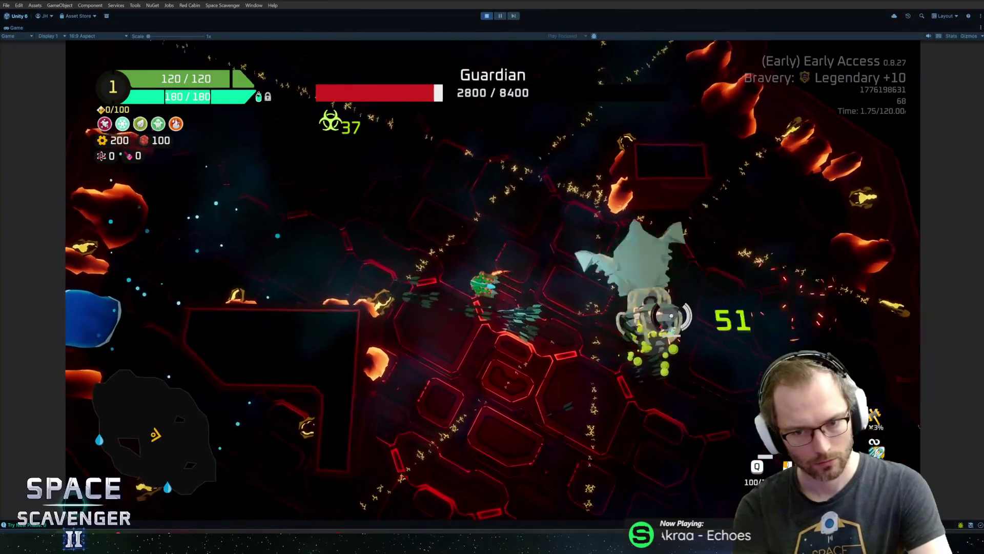
pyautogui.press('s')
pyautogui.press('d')
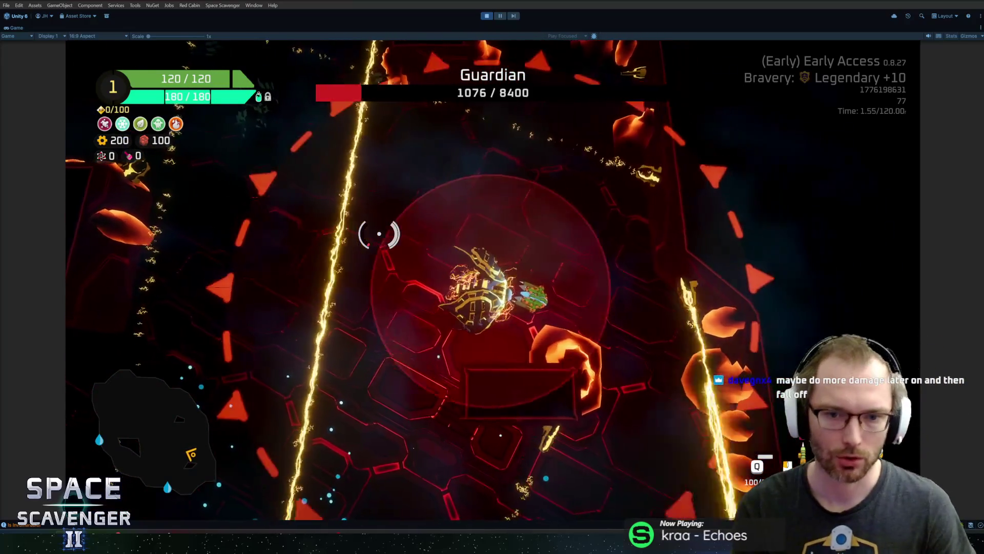
pyautogui.press('Escape')
pyautogui.press('Escape')
pyautogui.press('Escape')
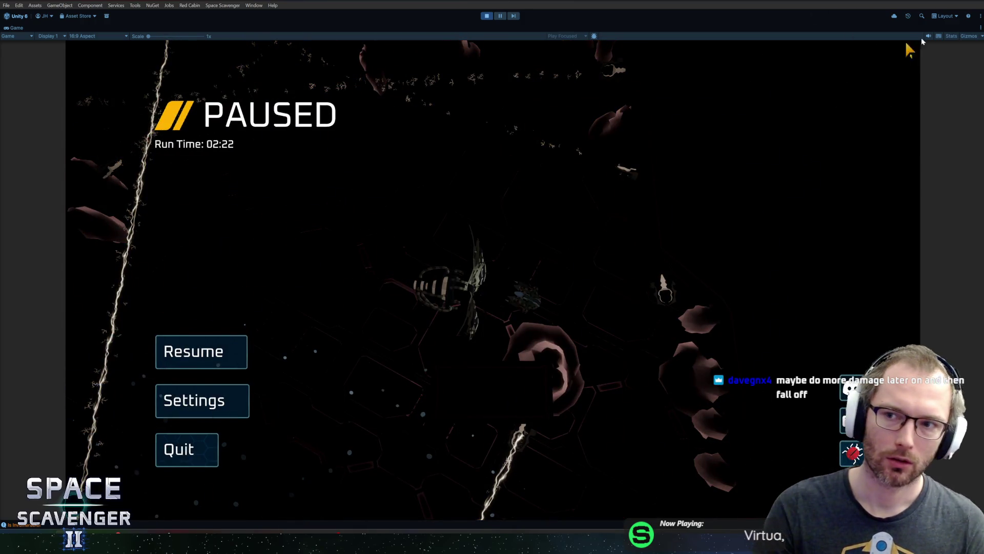
pyautogui.click(214, 353)
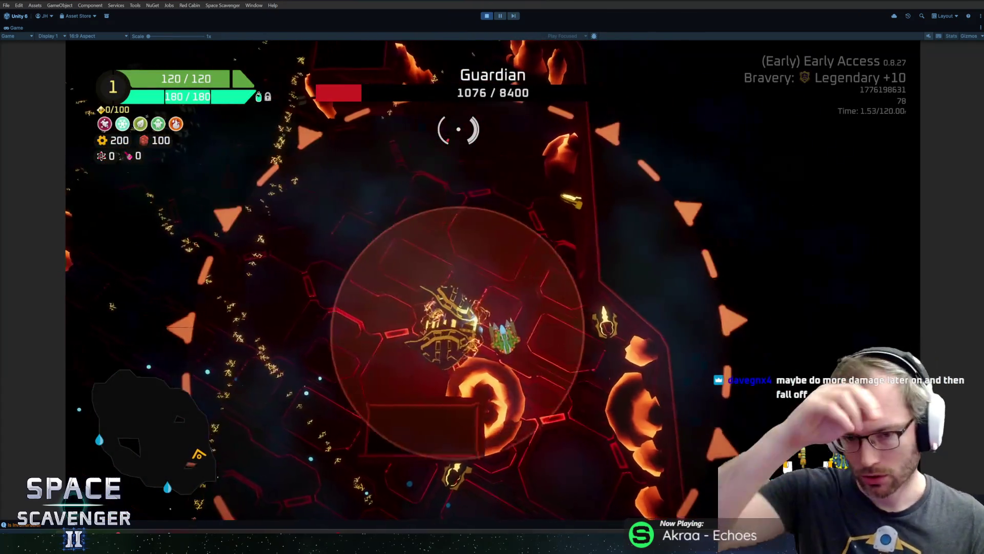
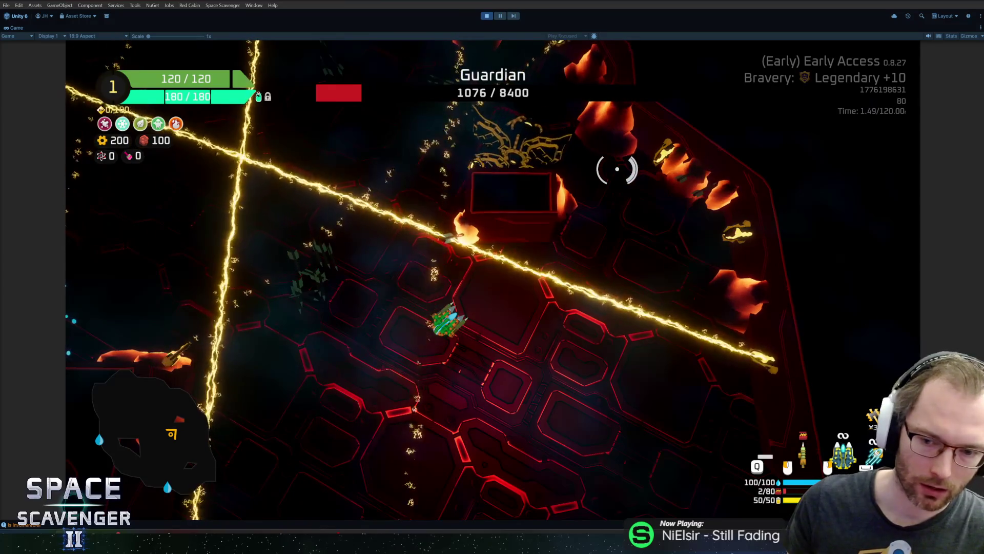
# - Fire at the Guardian boss while flying the ship through the level
pyautogui.click(657, 176)
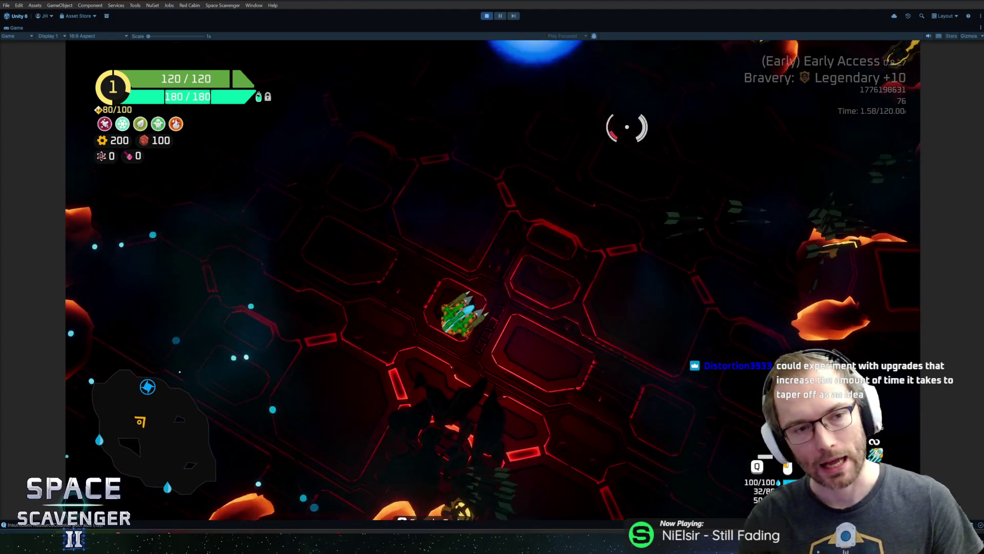
# - Open the ship stats panel and browse the Resources, Defense, Damage and Control categories
pyautogui.press('Tab')
pyautogui.click(235, 245)
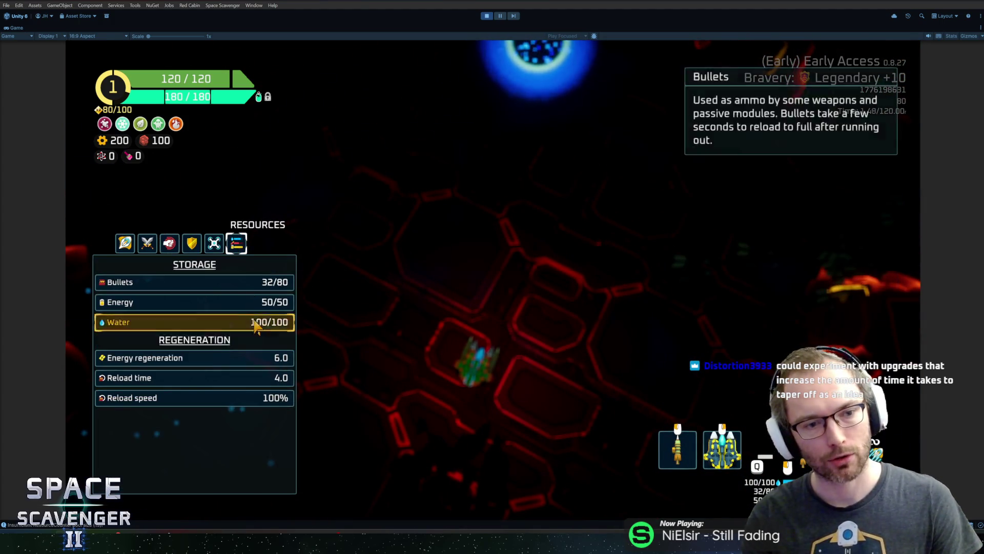
pyautogui.click(175, 246)
pyautogui.click(192, 246)
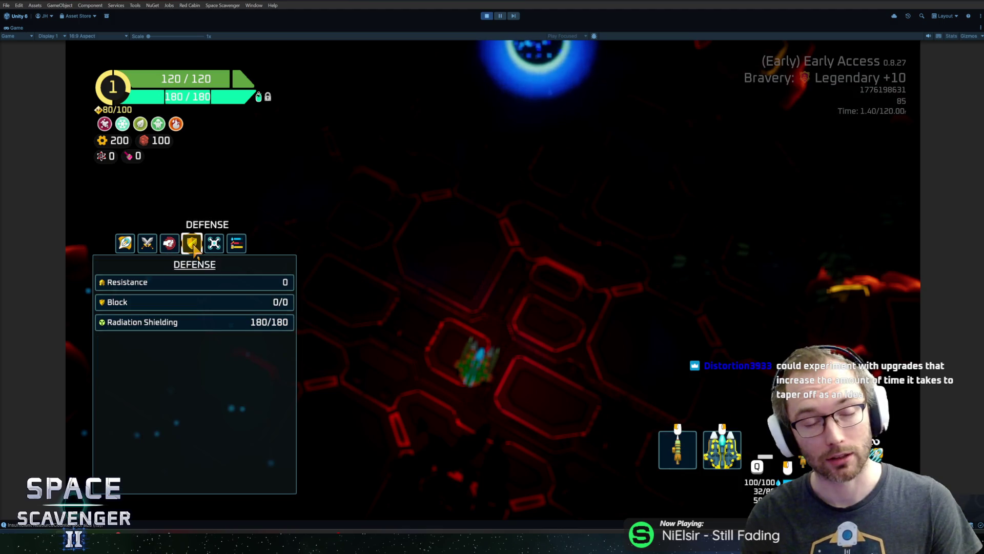
pyautogui.click(145, 246)
pyautogui.click(129, 246)
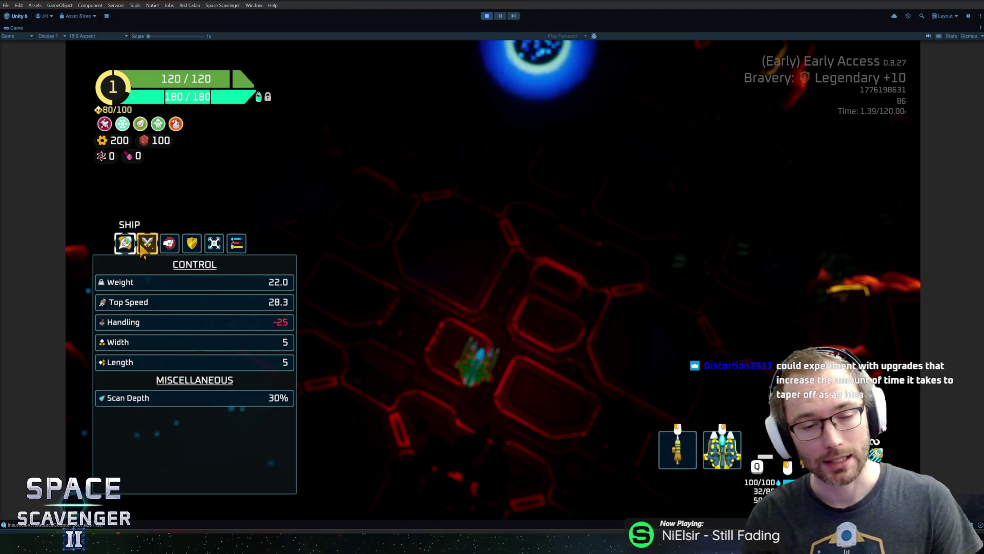
pyautogui.click(199, 246)
pyautogui.click(171, 245)
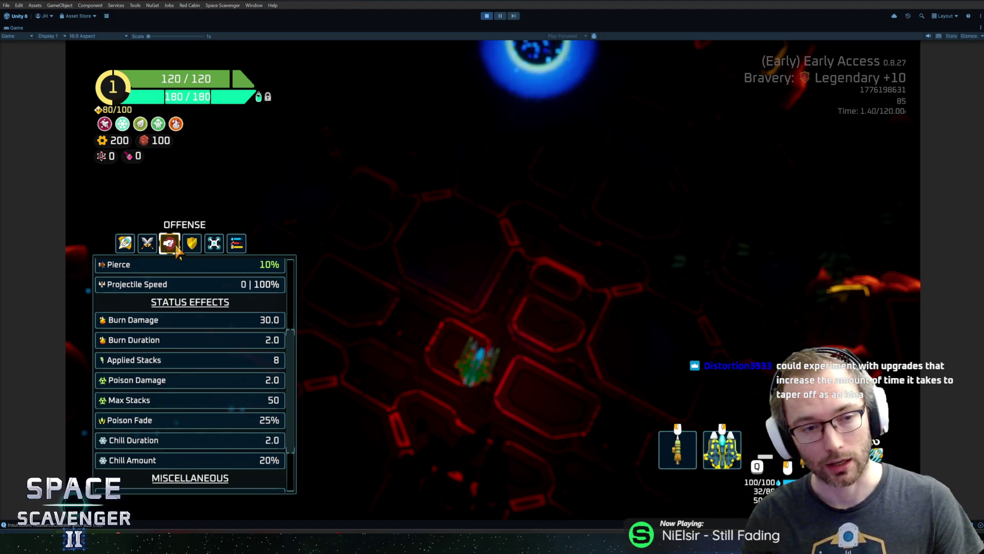
pyautogui.click(148, 246)
pyautogui.click(126, 245)
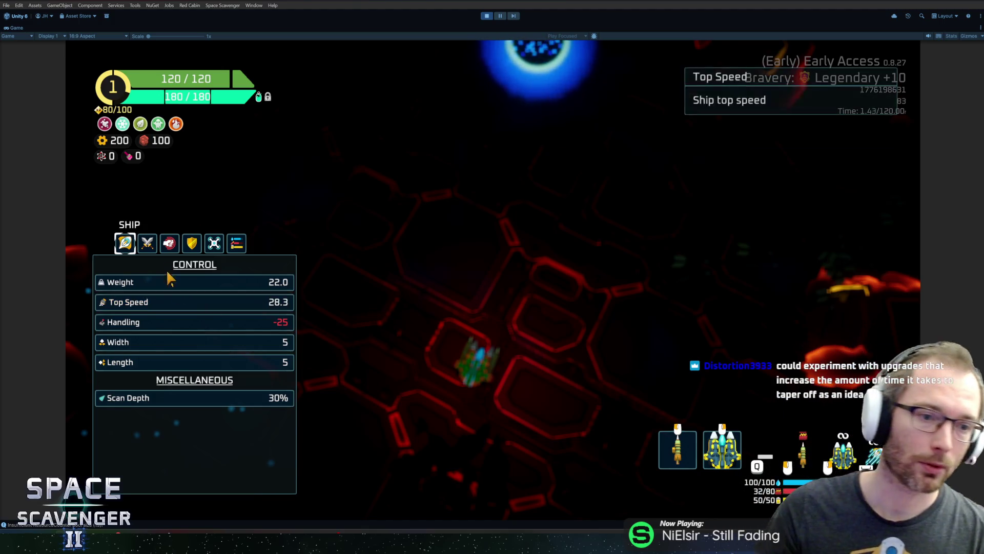
# - Show the Offense stats and scroll its status effects, such as Poison Fade 25% and Max Stacks 50
pyautogui.click(170, 243)
pyautogui.click(192, 243)
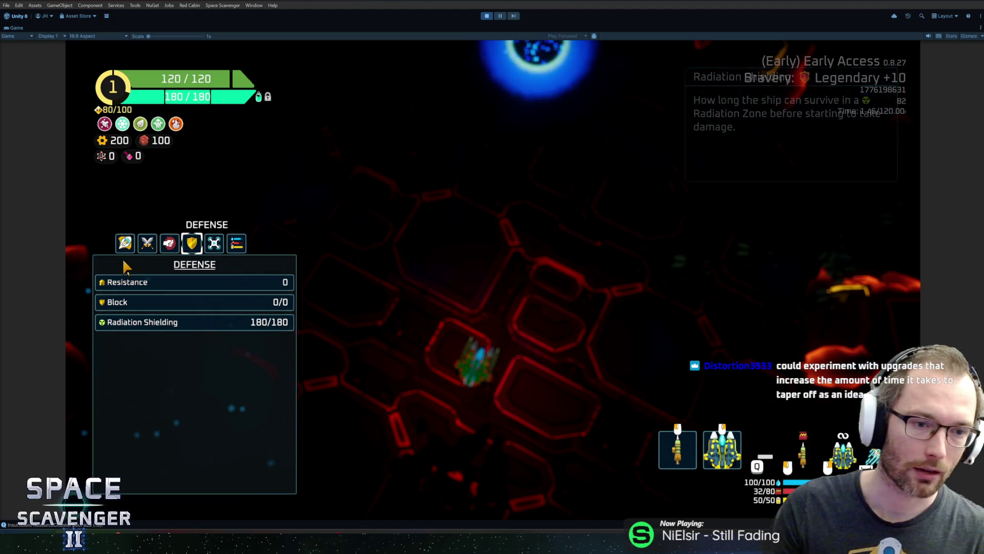
pyautogui.click(169, 243)
pyautogui.scroll(-5, 181, 358)
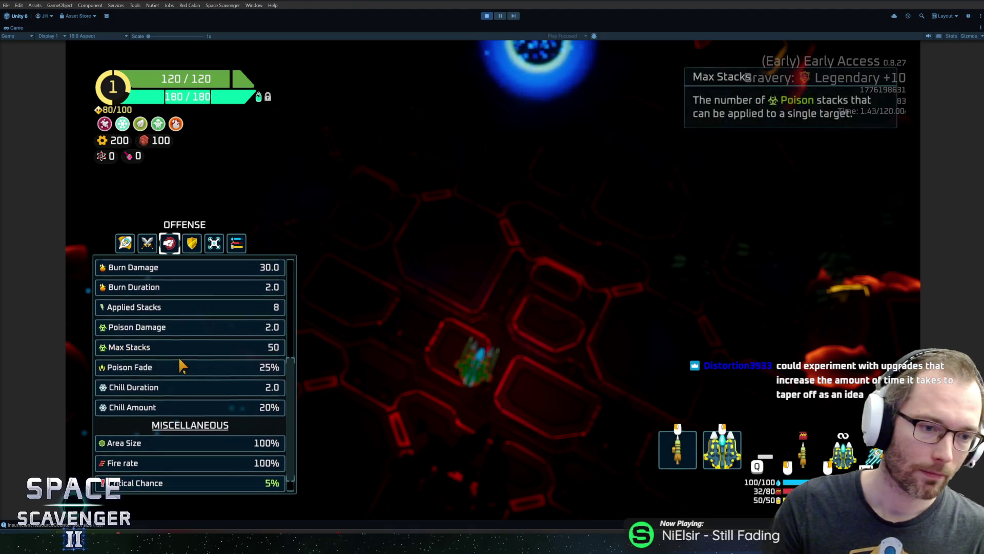
pyautogui.scroll(2, 184, 358)
pyautogui.scroll(-1, 190, 358)
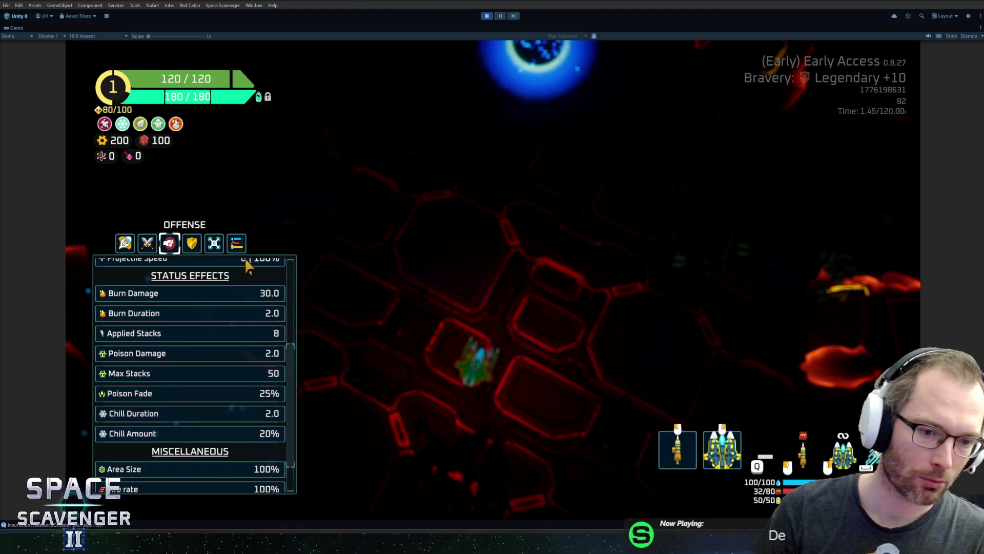
# - Scroll through the Offense stats list, then close the panel to resume play
pyautogui.scroll(-2, 245, 276)
pyautogui.moveTo(211, 356)
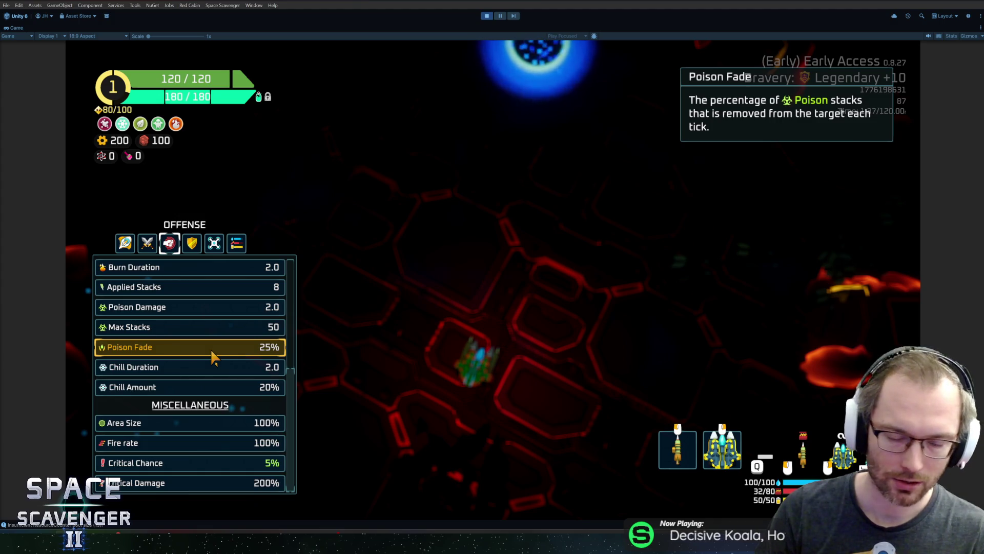
pyautogui.scroll(8, 212, 357)
pyautogui.scroll(-7, 212, 357)
pyautogui.scroll(8, 213, 357)
pyautogui.scroll(-8, 211, 361)
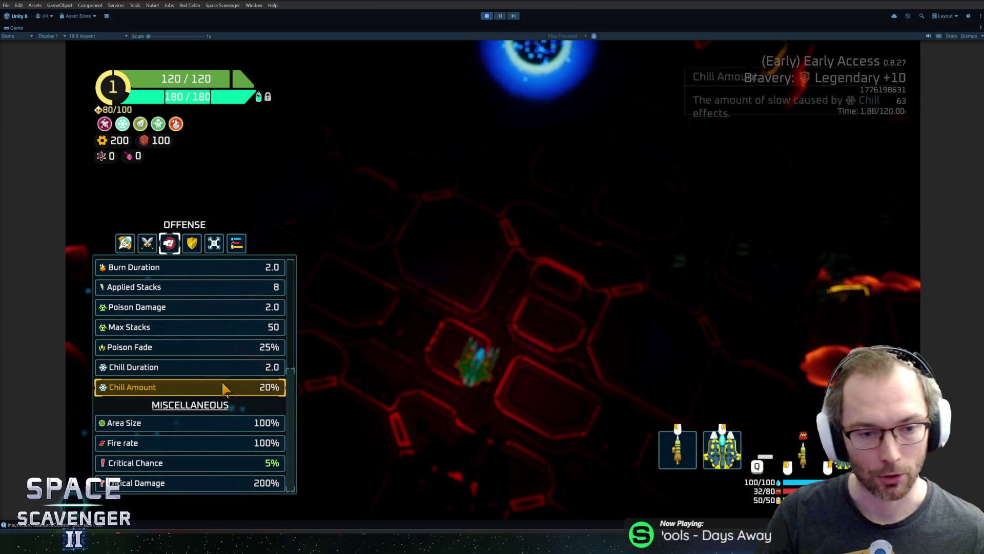
pyautogui.scroll(1, 205, 336)
pyautogui.scroll(3, 206, 342)
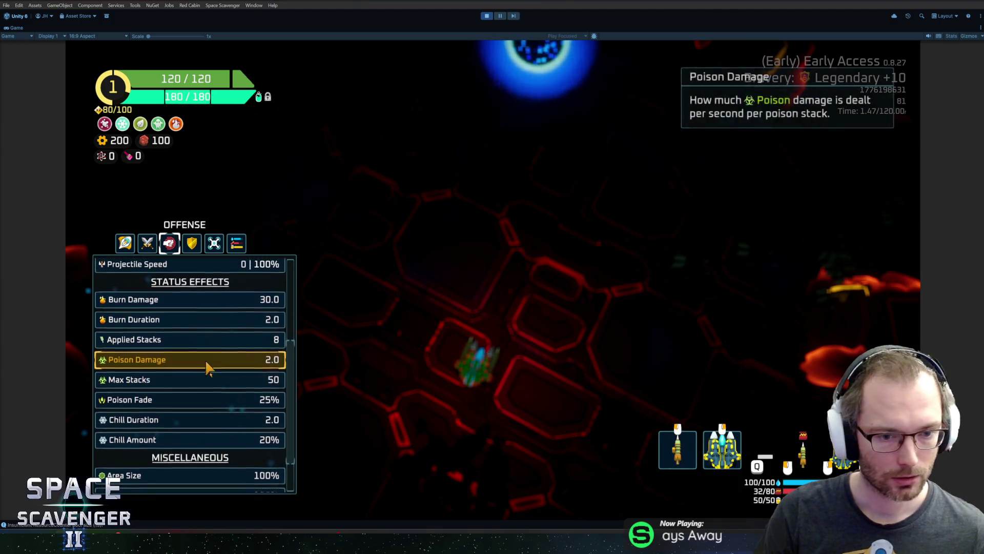
pyautogui.press('Tab')
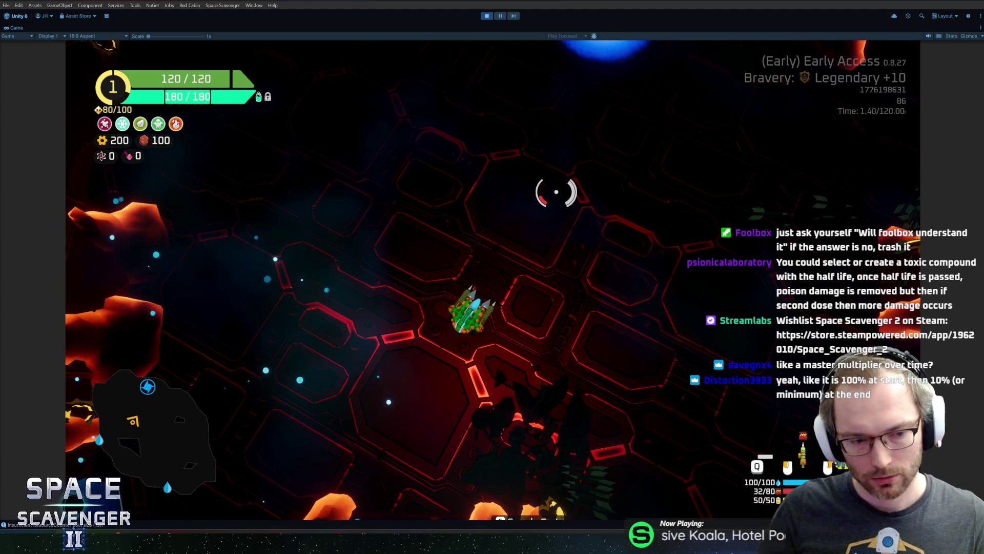
# - Briefly reopen the stats overlay, then close it and return to live gameplay
pyautogui.press('Tab')
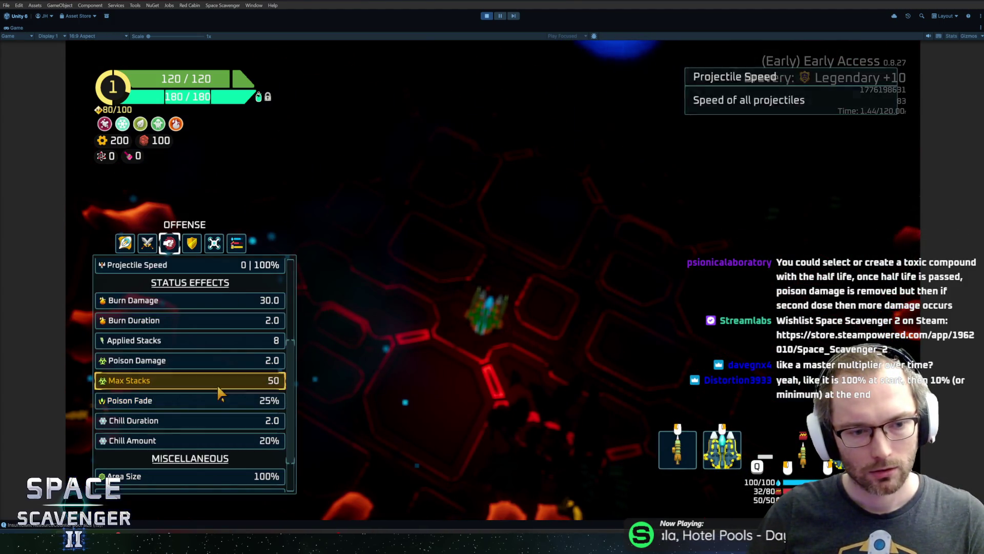
pyautogui.moveTo(240, 405)
pyautogui.press('Tab')
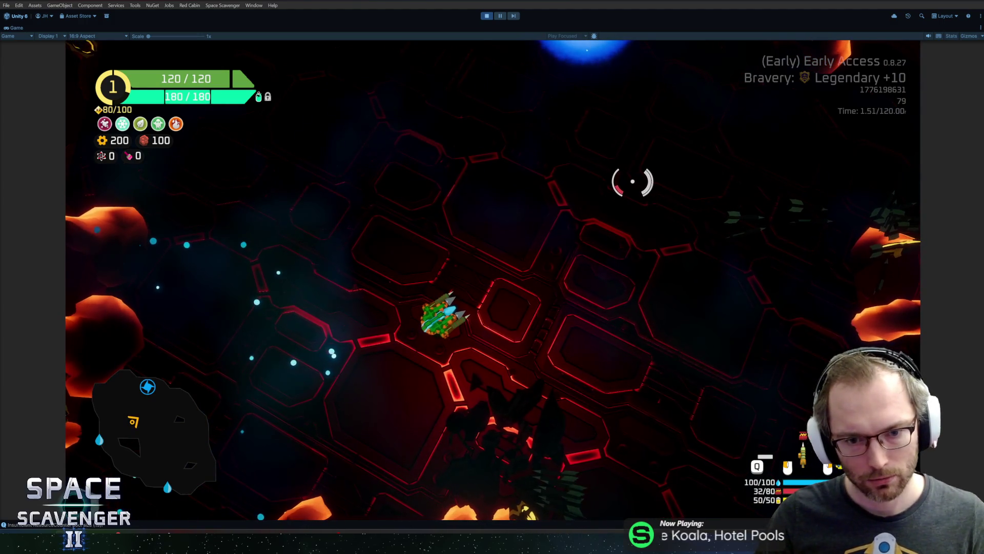
# - Bring up the Offense stats panel showing values like Poison Fade and Chill Amount 20%
pyautogui.press('Tab')
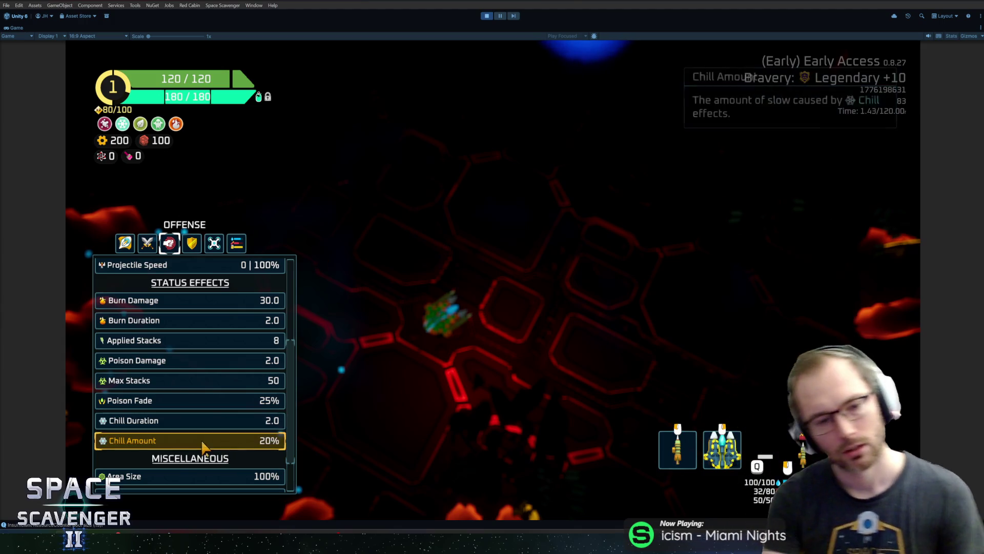
pyautogui.moveTo(194, 397)
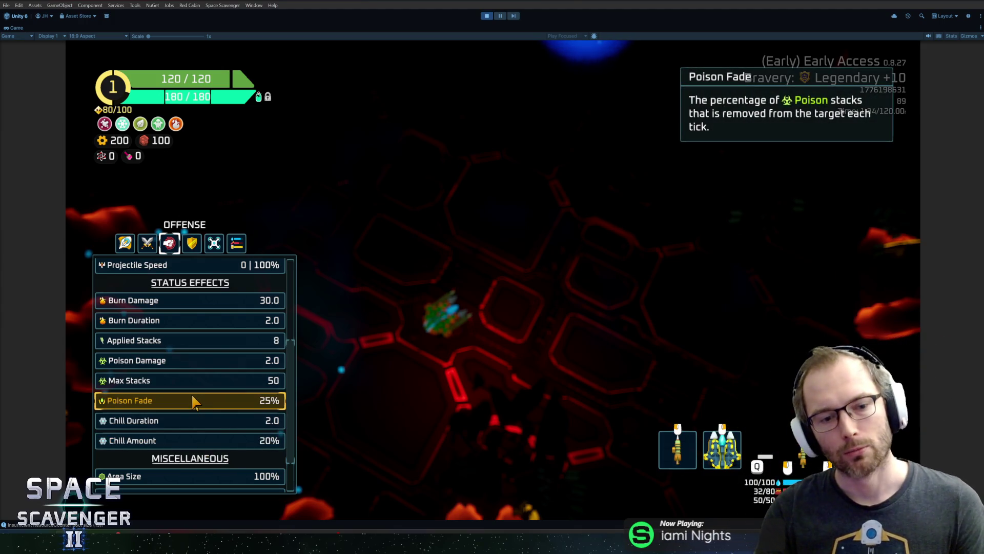
pyautogui.moveTo(256, 391)
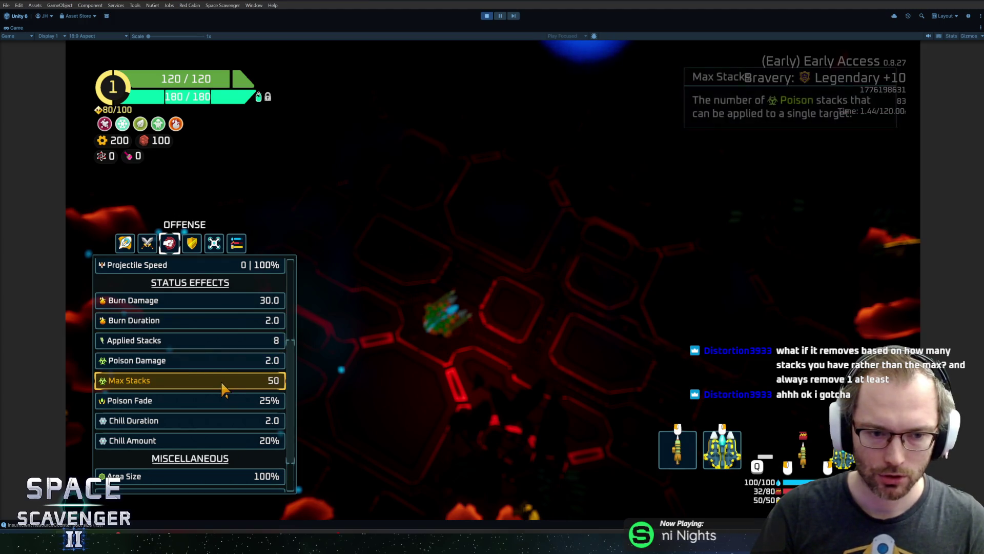
pyautogui.moveTo(211, 383)
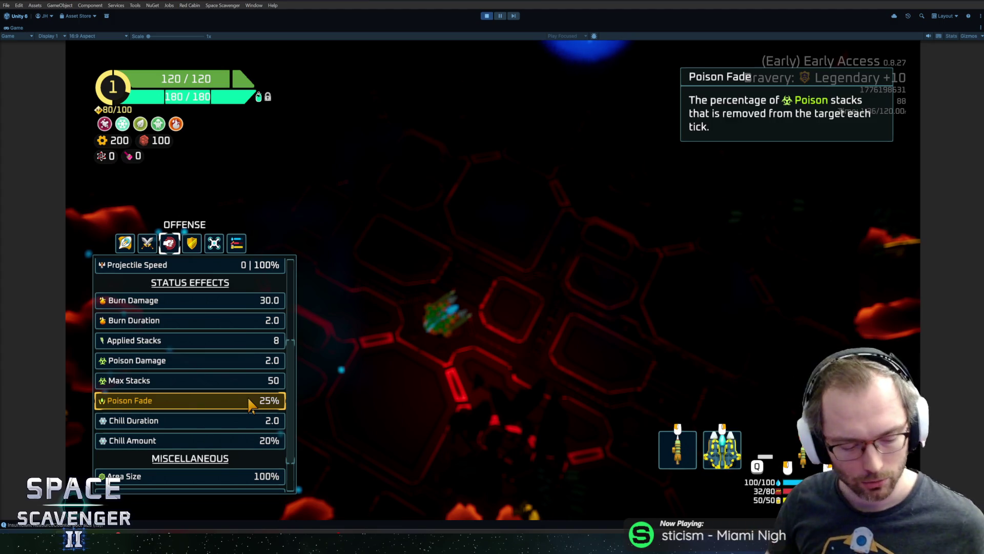
pyautogui.press('Tab')
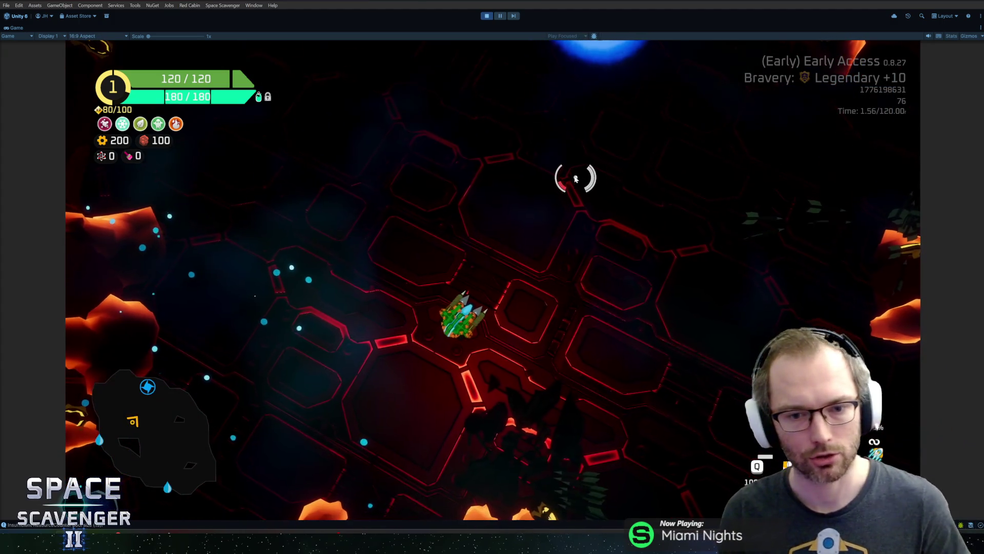
# - Fire volleys at nearby targets, then warp through the portal to a new planet area
pyautogui.click(582, 184)
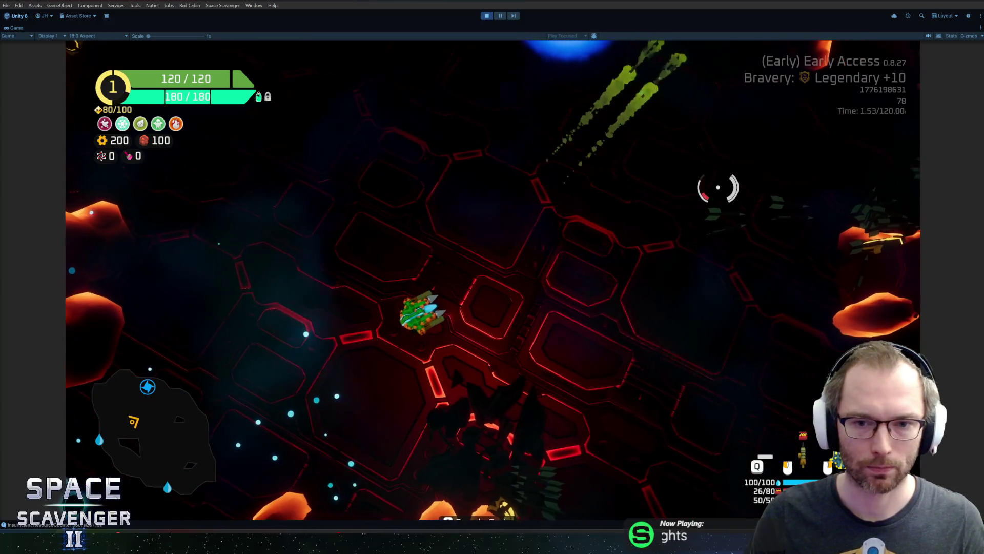
pyautogui.click(716, 188)
pyautogui.click(584, 163)
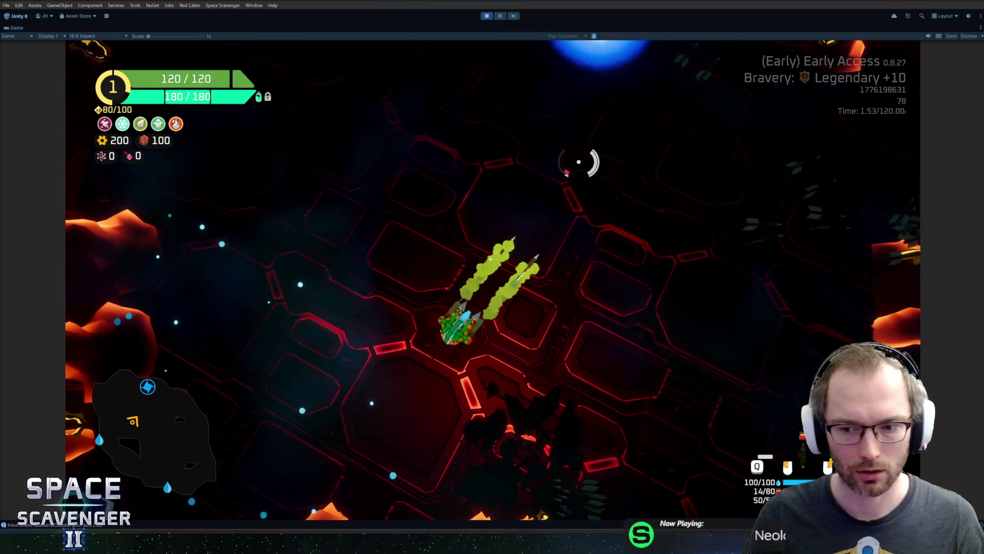
pyautogui.click(587, 159)
pyautogui.click(595, 156)
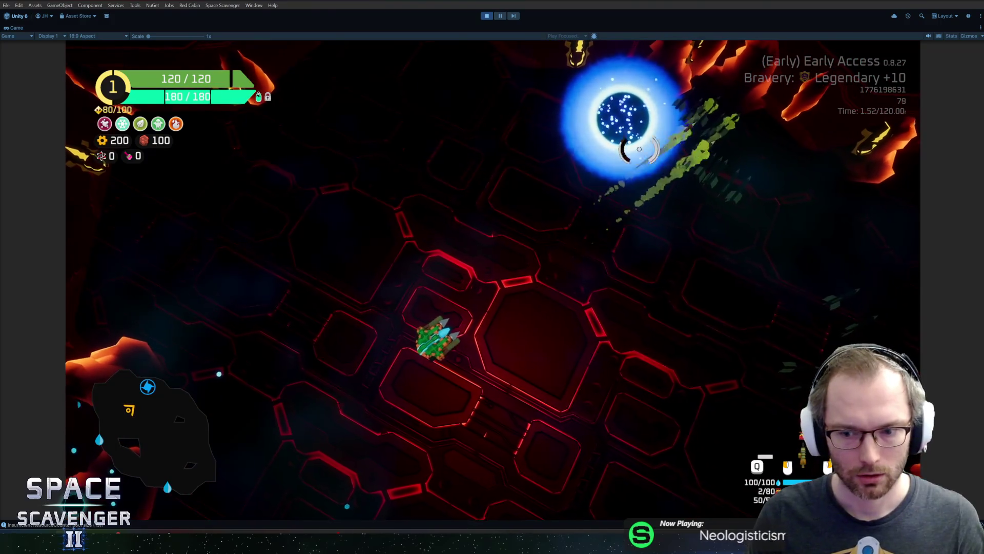
pyautogui.click(666, 146)
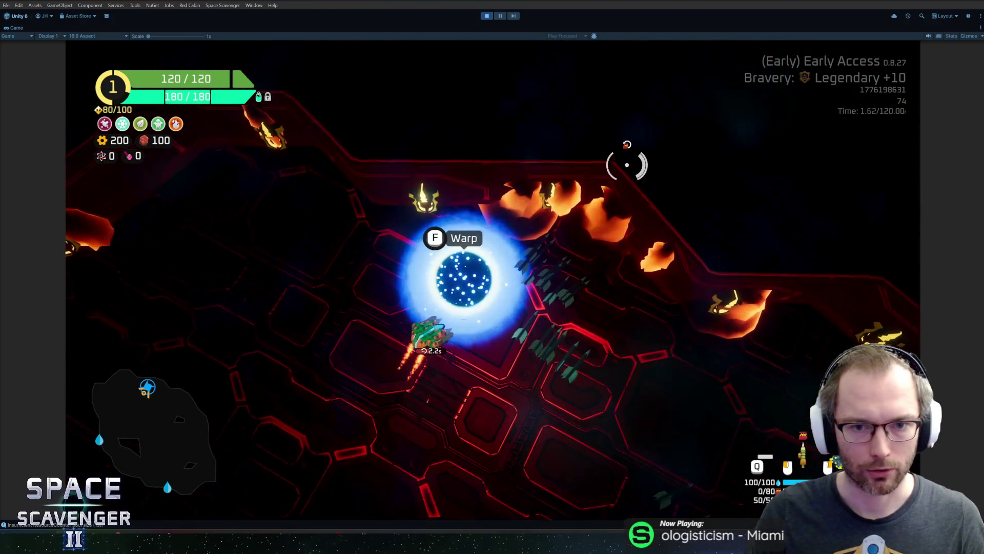
pyautogui.press('f')
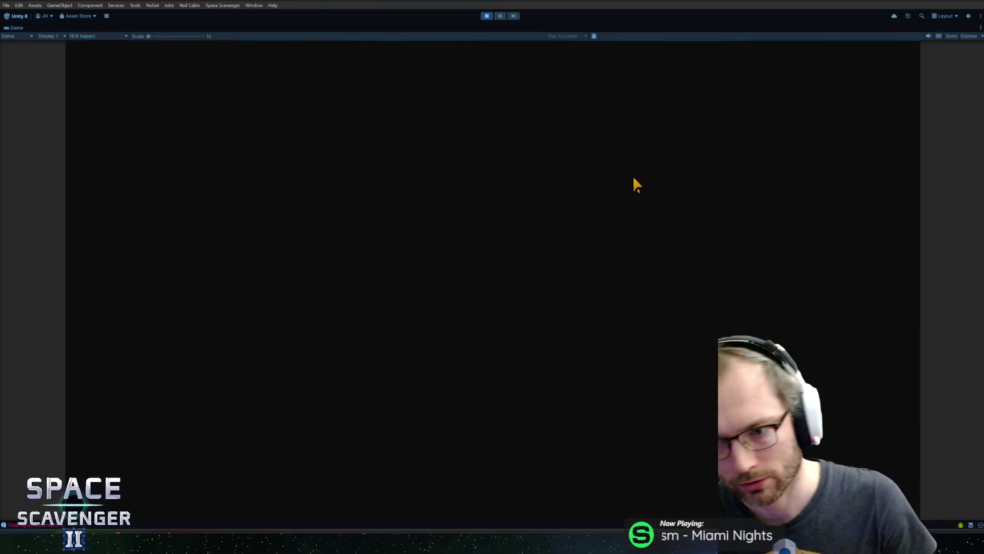
pyautogui.click(514, 275)
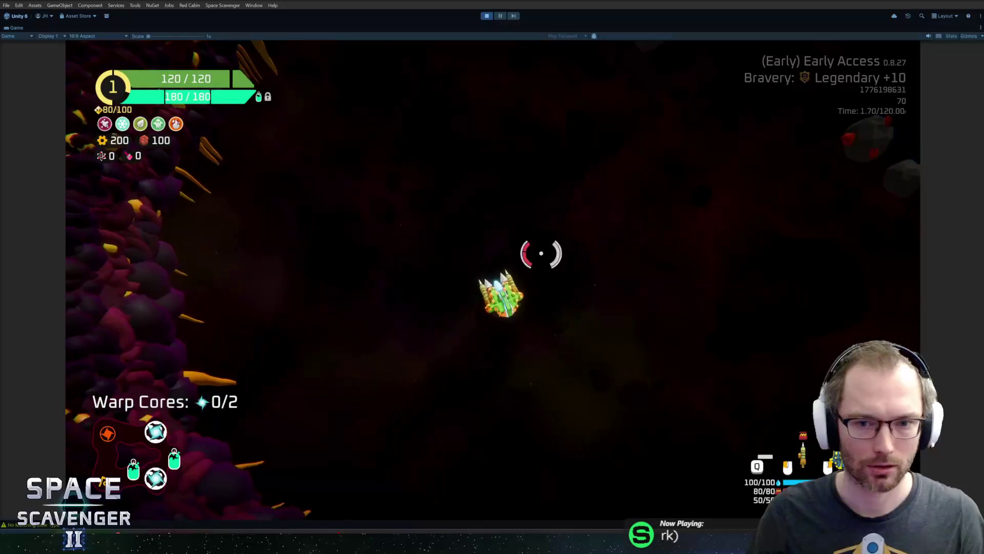
# - Fly the level, using the oxygen station and shooting the spiked enemy near the rocks
pyautogui.click(679, 156)
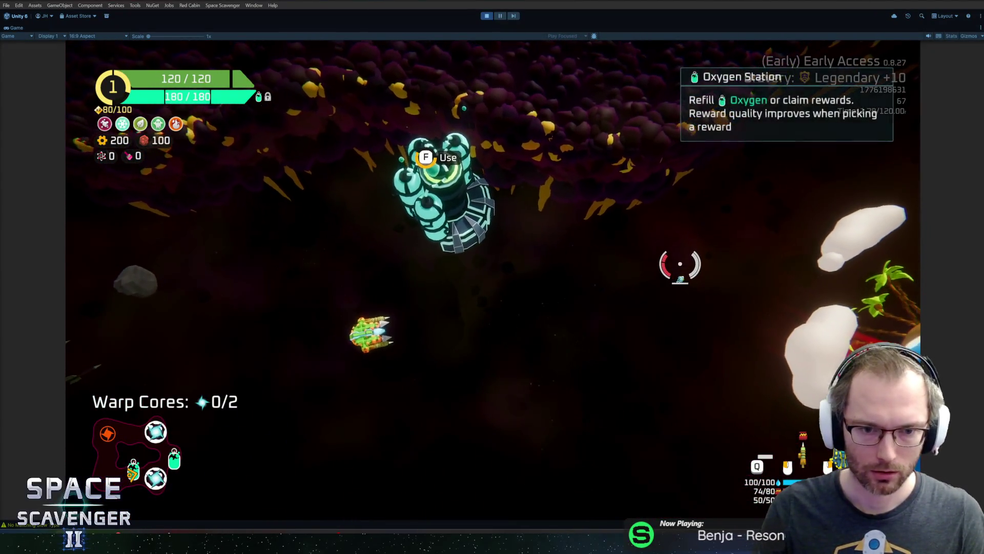
pyautogui.press('e')
pyautogui.press('Right')
pyautogui.press('e')
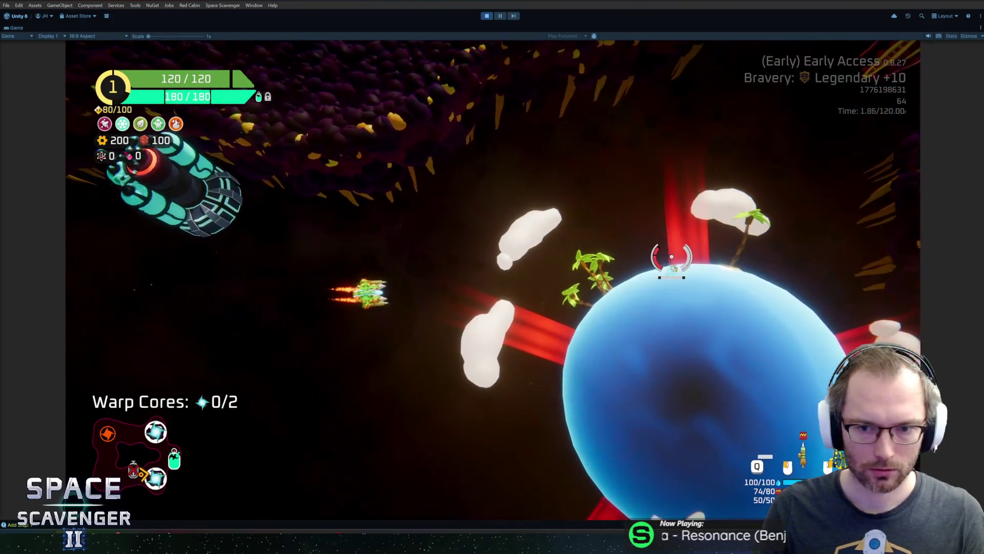
pyautogui.click(671, 256)
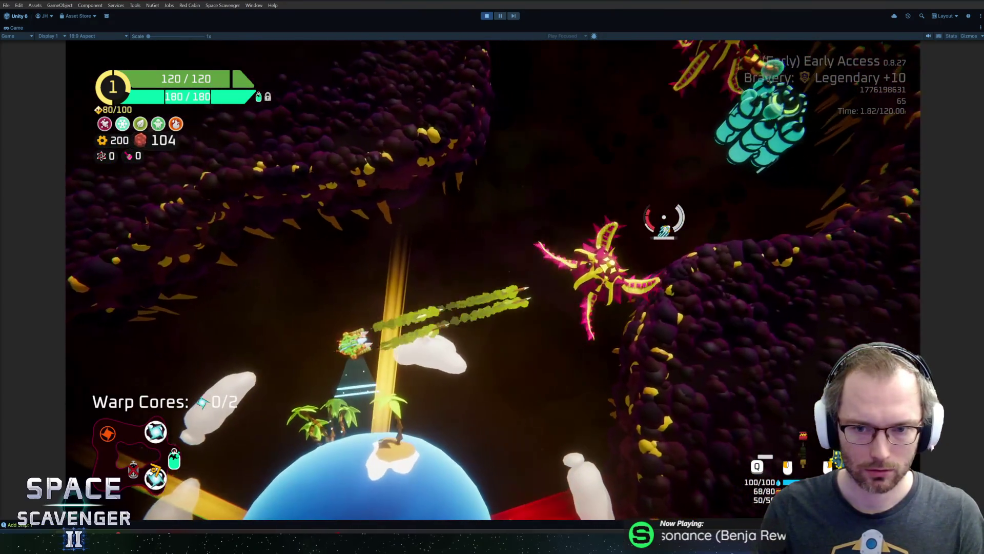
pyautogui.press('a')
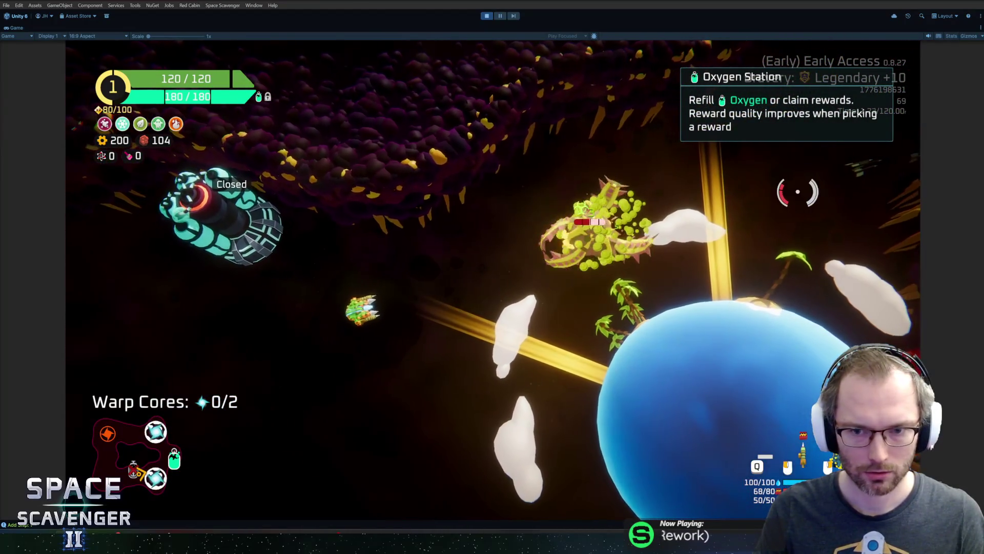
pyautogui.click(786, 191)
pyautogui.press('s')
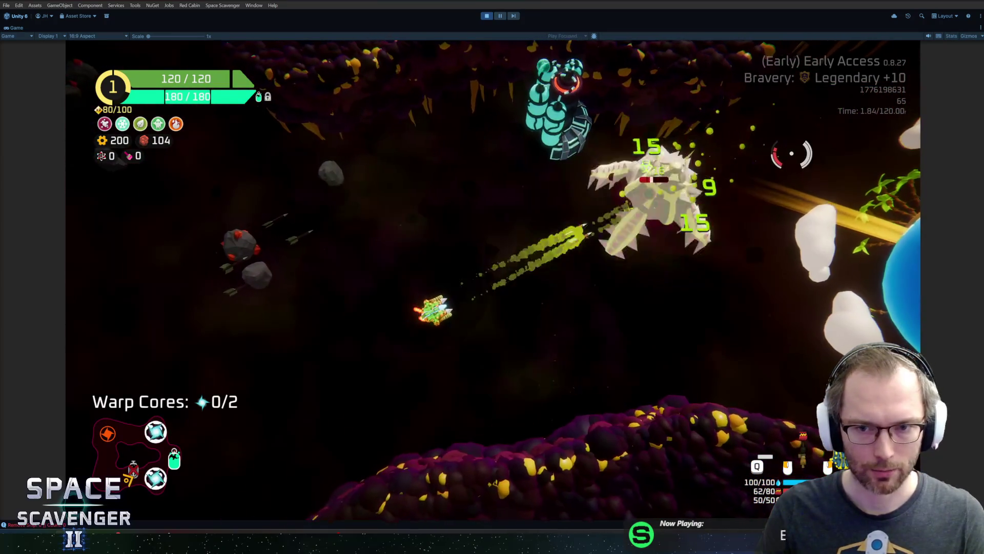
pyautogui.click(707, 164)
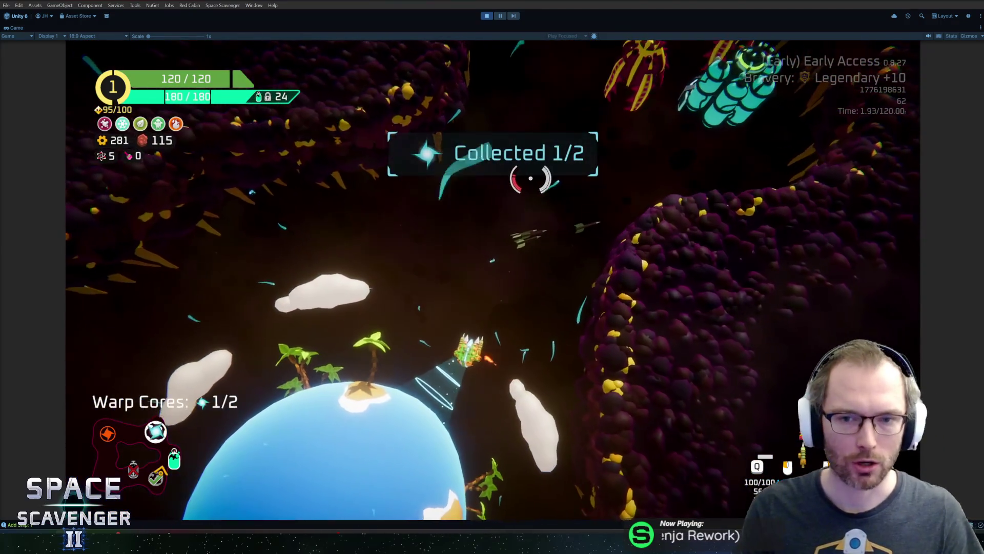
# - Check the offense stats, stop play mode, and switch to GitHub Desktop's 22 changed files
pyautogui.press('Tab')
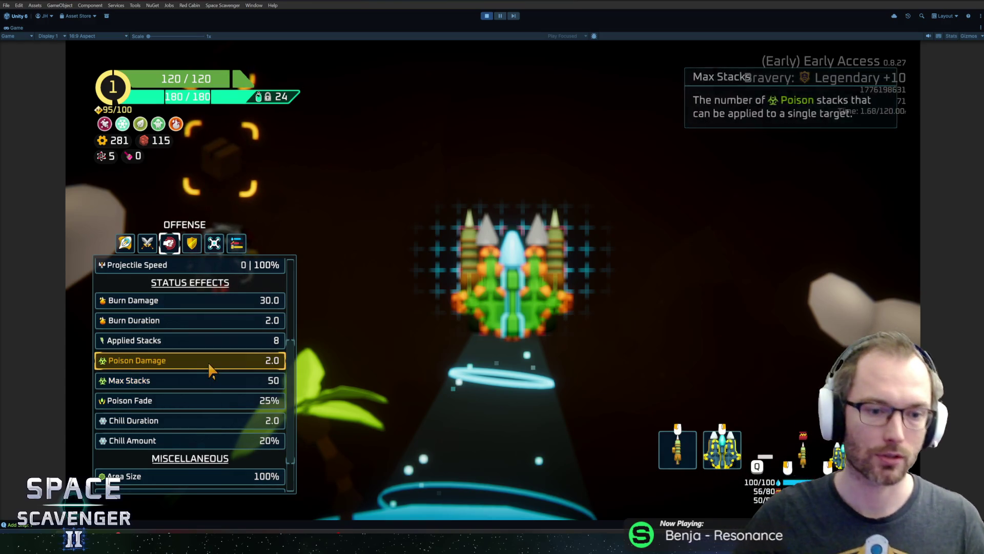
pyautogui.press('Escape')
pyautogui.hotkey('ctrl', 'p')
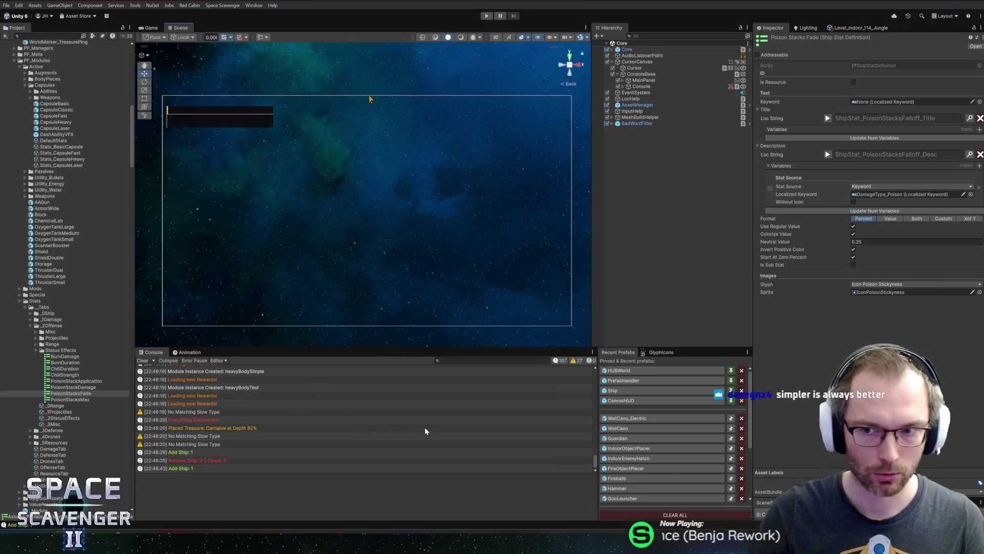
pyautogui.hotkey('alt', 'Tab')
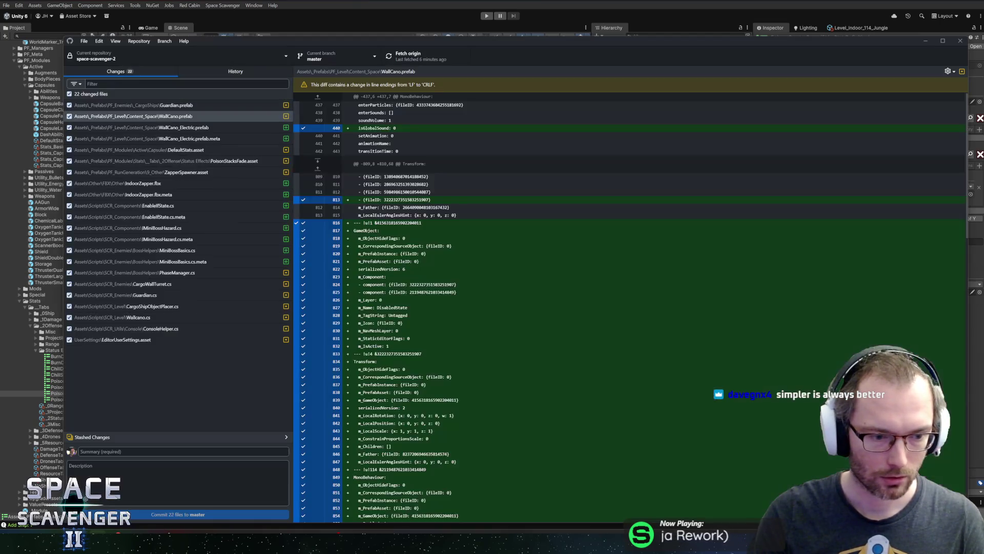
# - Glance at commit history, then set CargoShipObjectPlacer's turret check to Random.value < 0.5f in Rider
pyautogui.click(235, 71)
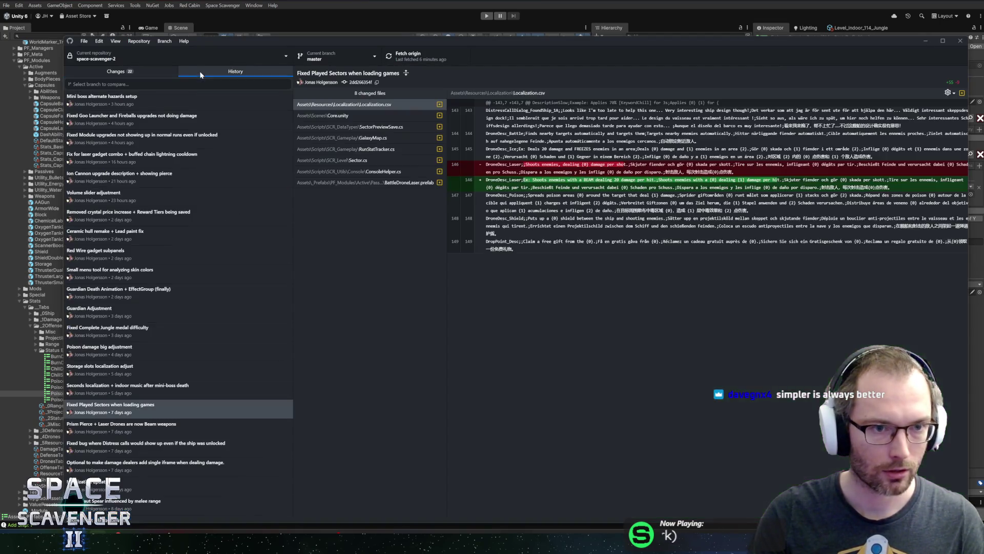
pyautogui.click(140, 71)
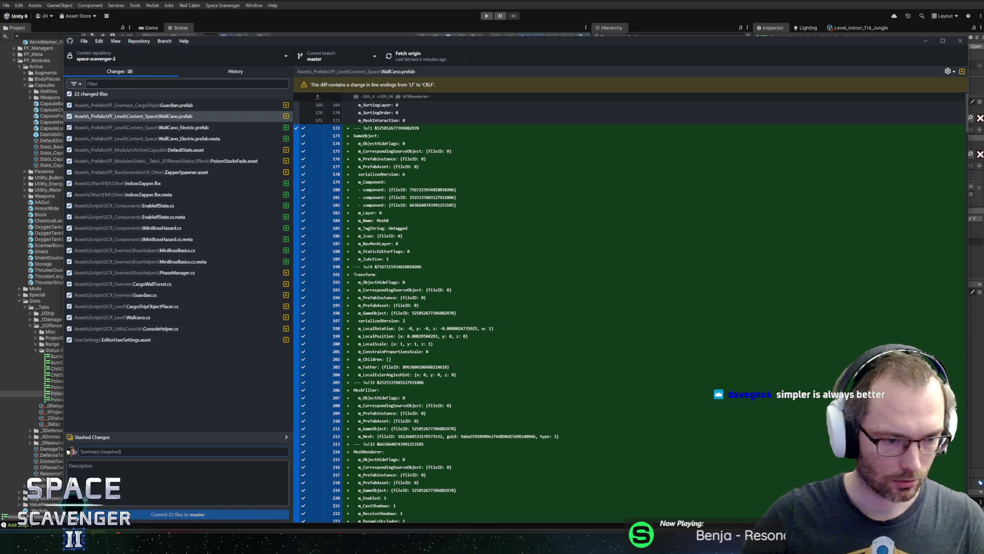
pyautogui.hotkey('alt', 'Tab')
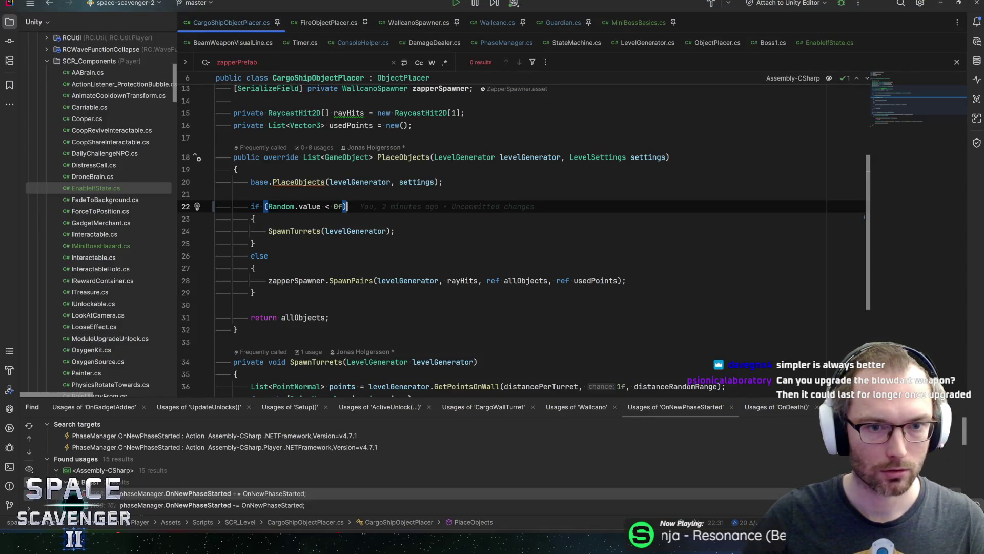
pyautogui.write('.5')
pyautogui.press('End')
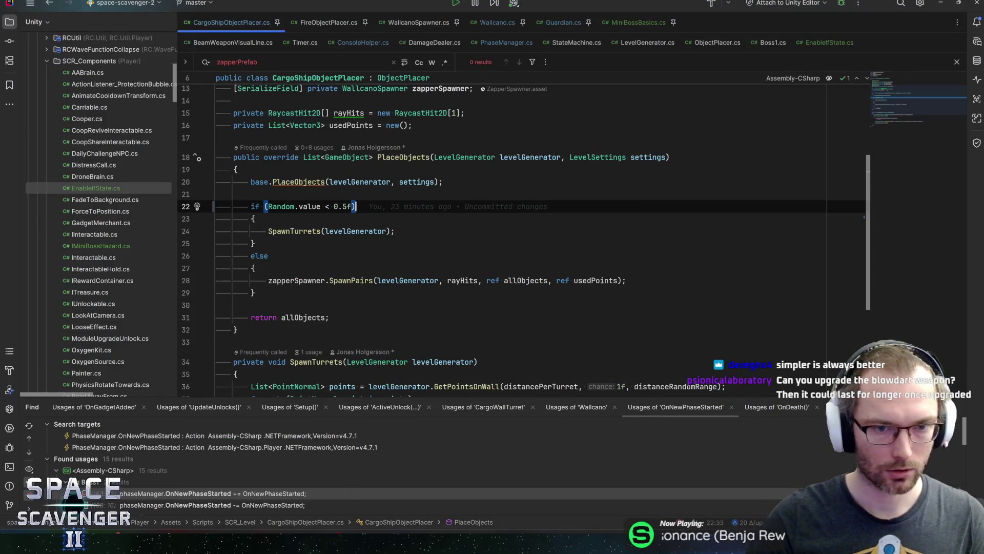
pyautogui.hotkey('alt', 'Tab')
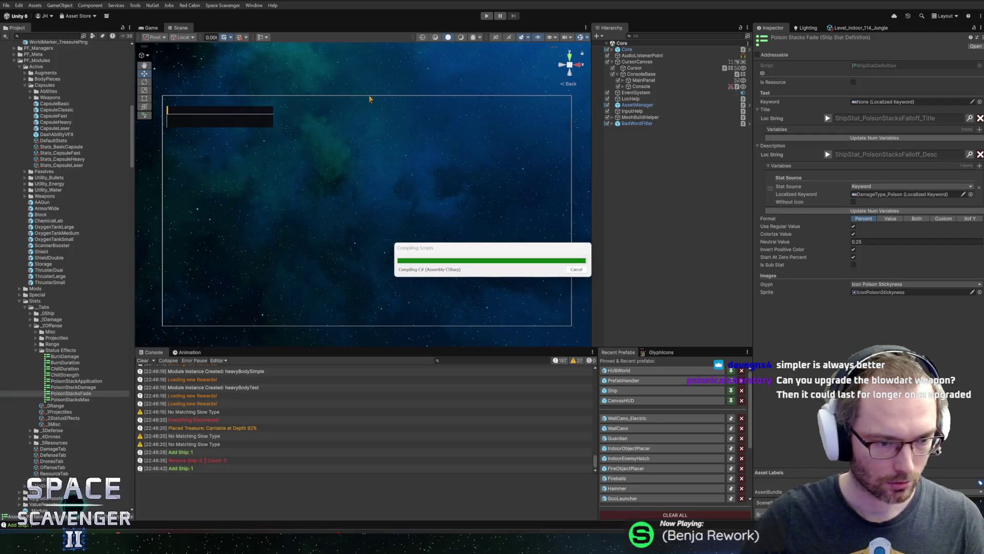
# - Return to GitHub Desktop after recompiling and shift its window up and left
pyautogui.hotkey('alt', 'Tab')
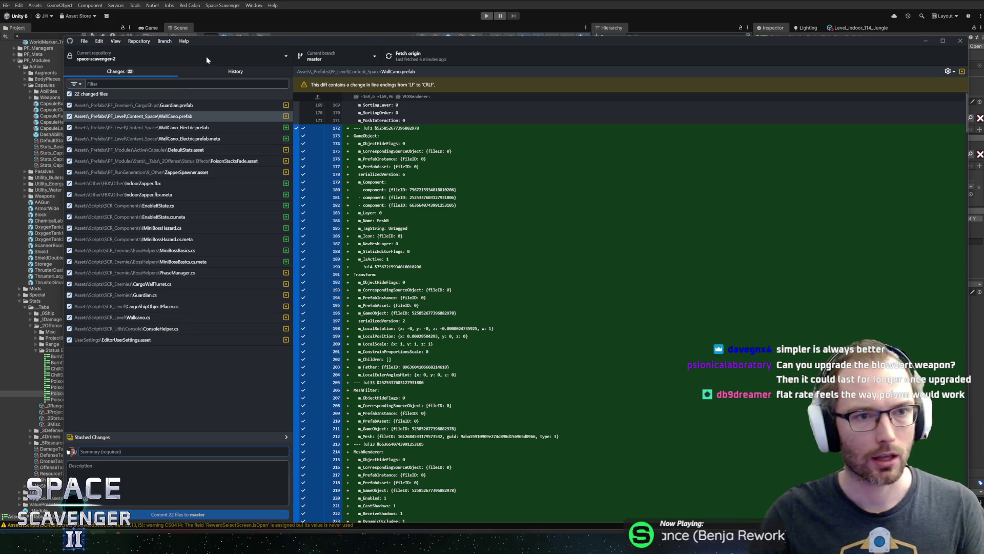
pyautogui.moveTo(227, 45); pyautogui.dragTo(205, 26)
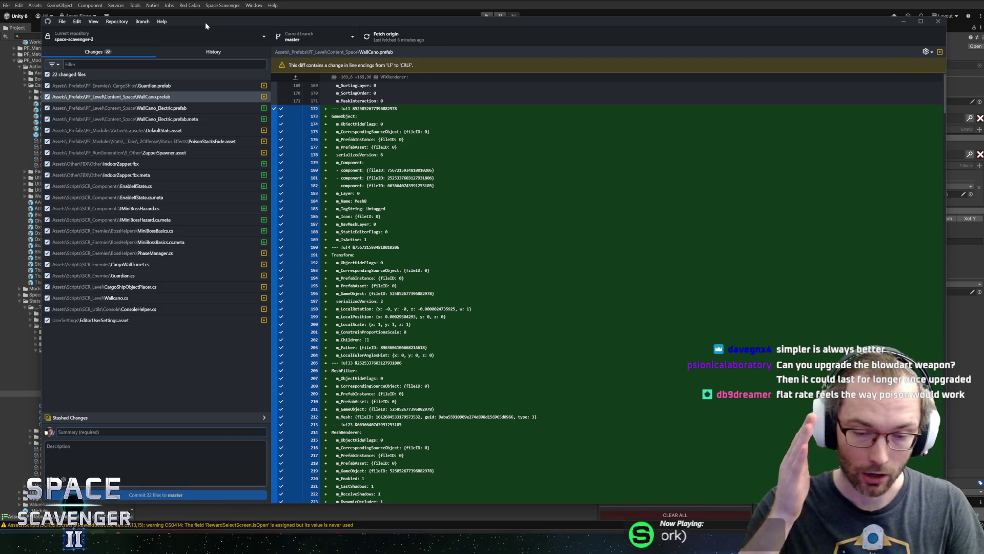